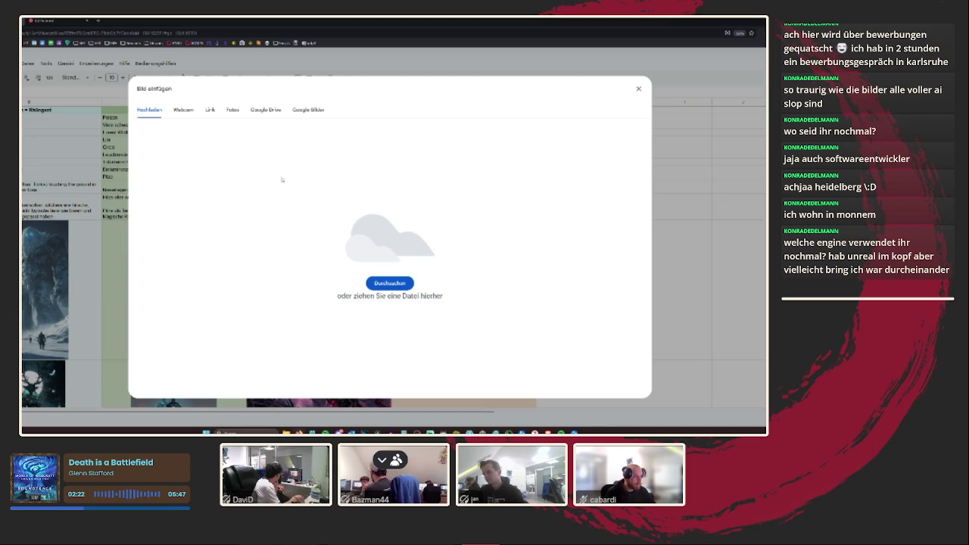
- Upload the desert fox image file from the computer into the empty orange-column cell
{"action": "left_click", "coordinate": [389, 283]}
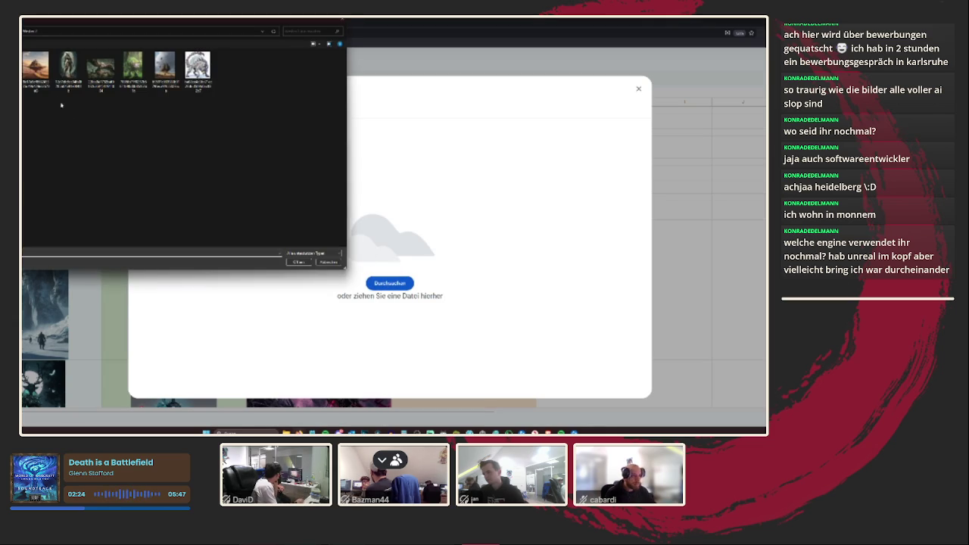
{"action": "key", "text": "Return"}
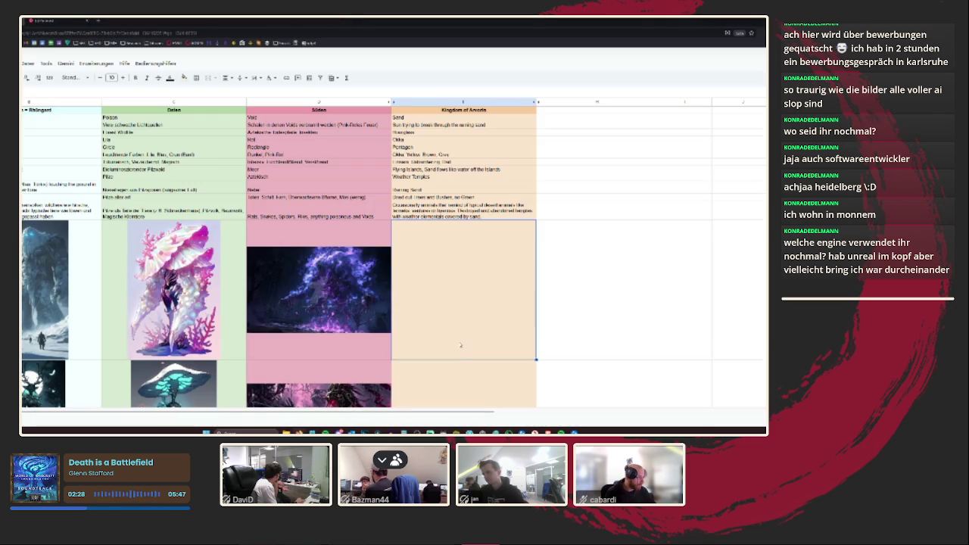
{"action": "scroll", "coordinate": [469, 340], "scroll_direction": "down", "scroll_amount": 2}
- Search Pinterest for 'destroyed golem' artwork
{"action": "key", "text": "ctrl+Tab"}
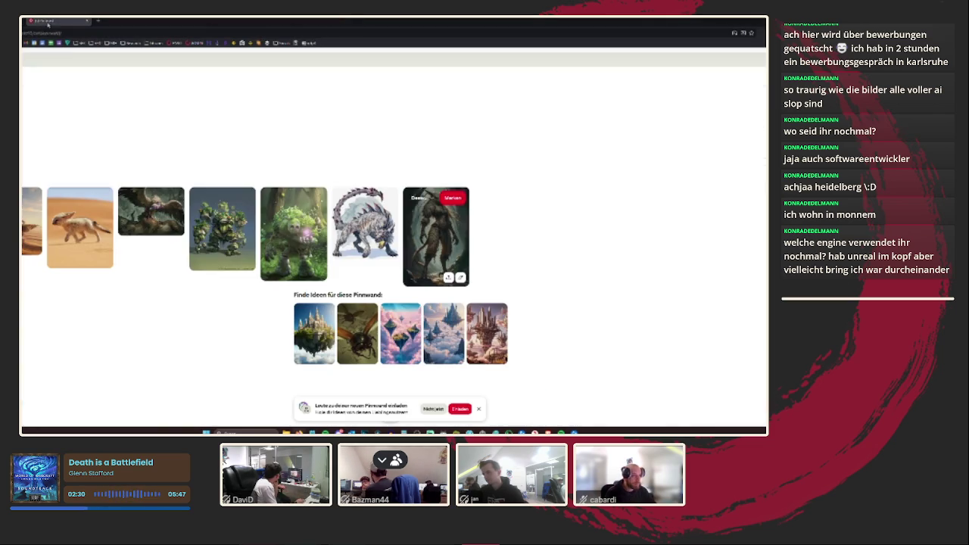
{"action": "type", "text": "yed golem"}
{"action": "key", "text": "Return"}
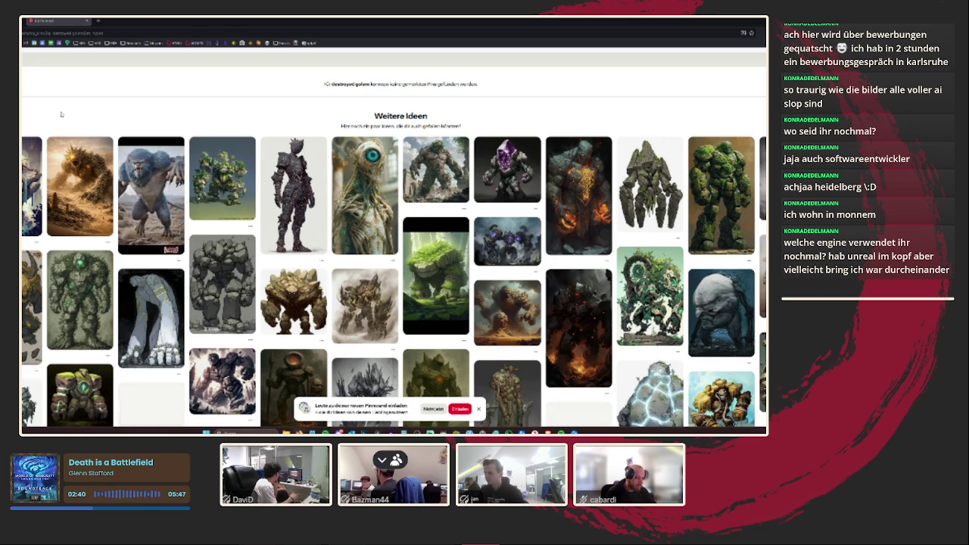
- Search 'dead golem' and open a golem pin from the ideas grid
{"action": "left_click", "coordinate": [76, 59]}
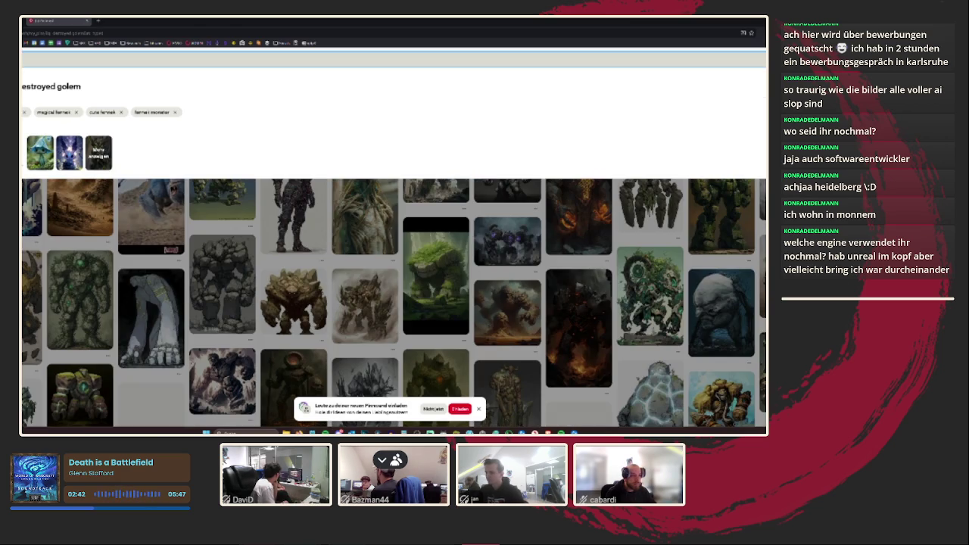
{"action": "key", "text": "Return"}
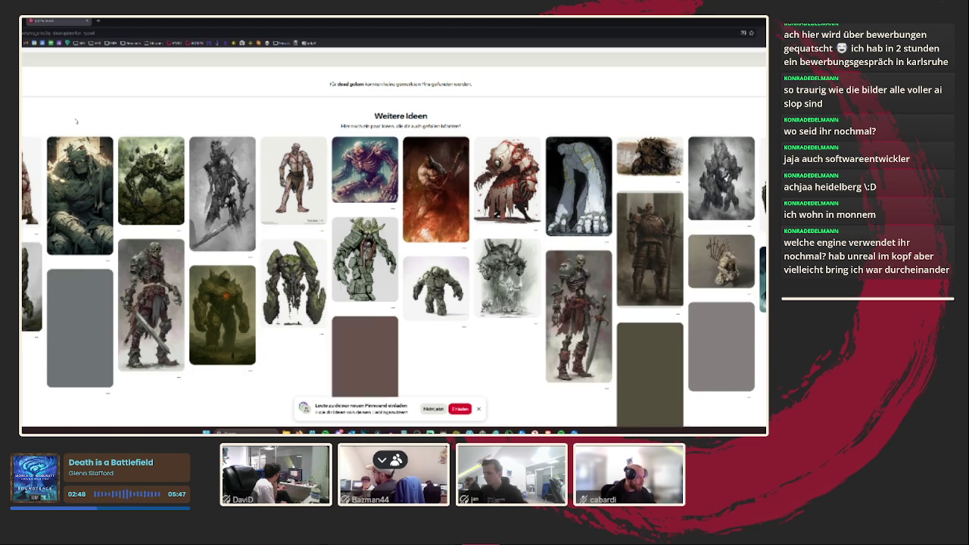
{"action": "scroll", "coordinate": [75, 120], "scroll_direction": "down", "scroll_amount": 1}
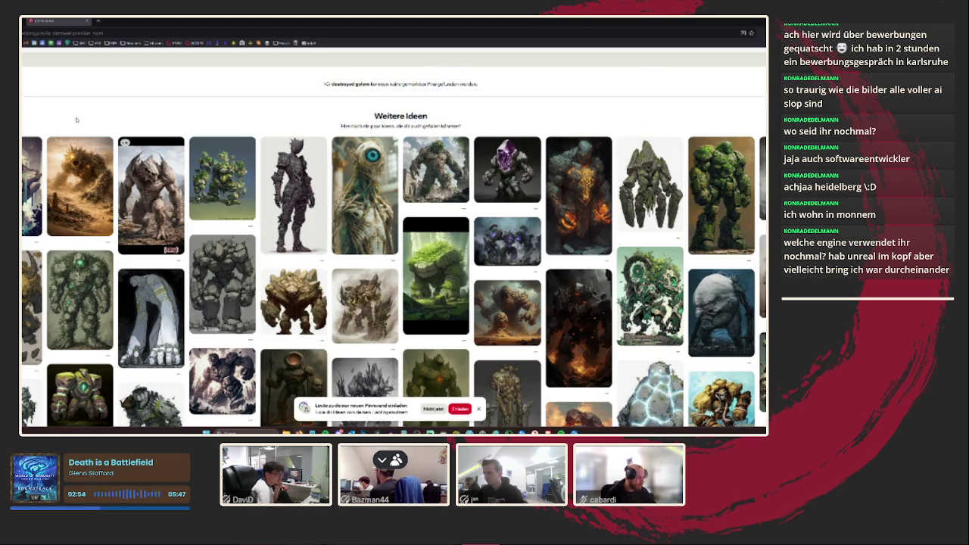
{"action": "mouse_move", "coordinate": [150, 193]}
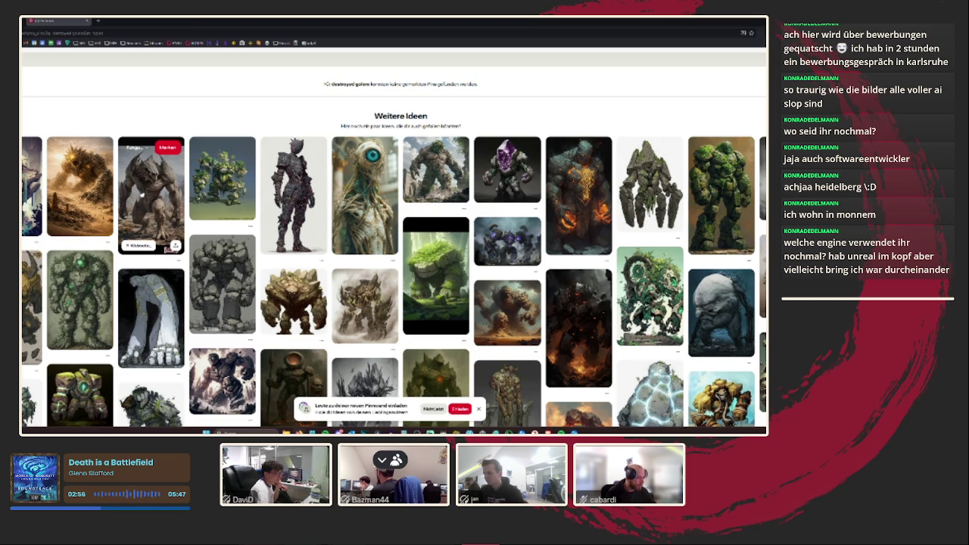
{"action": "left_click", "coordinate": [298, 295]}
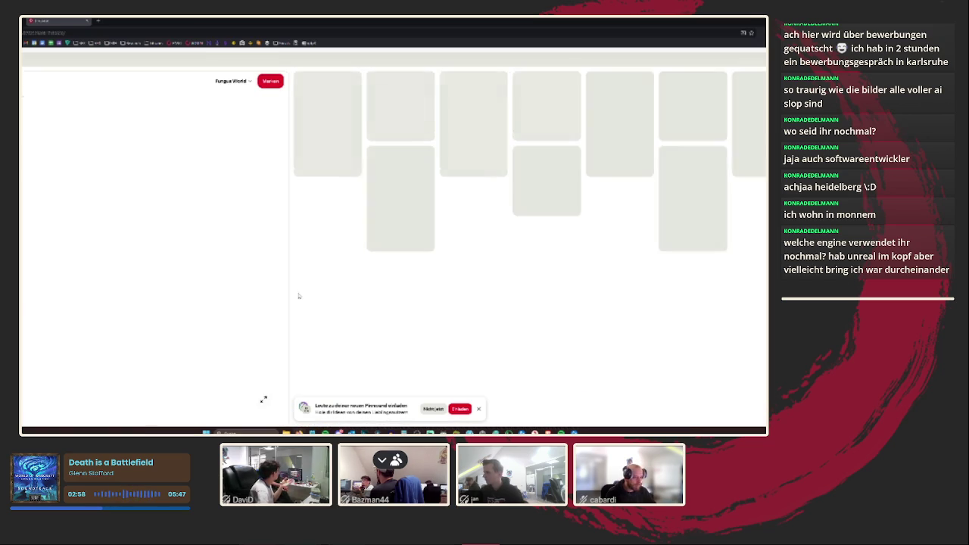
- Save the golem pin to a World board and download the image with Save image as
{"action": "left_click", "coordinate": [240, 81]}
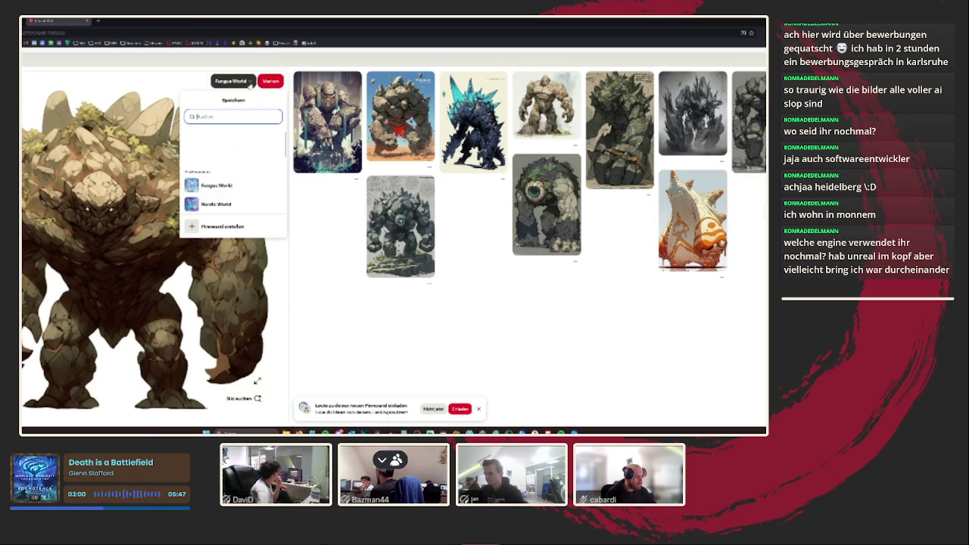
{"action": "left_click", "coordinate": [267, 167]}
{"action": "right_click", "coordinate": [87, 195]}
{"action": "left_click", "coordinate": [114, 219]}
{"action": "left_click", "coordinate": [297, 261]}
{"action": "key", "text": "alt+Tab"}
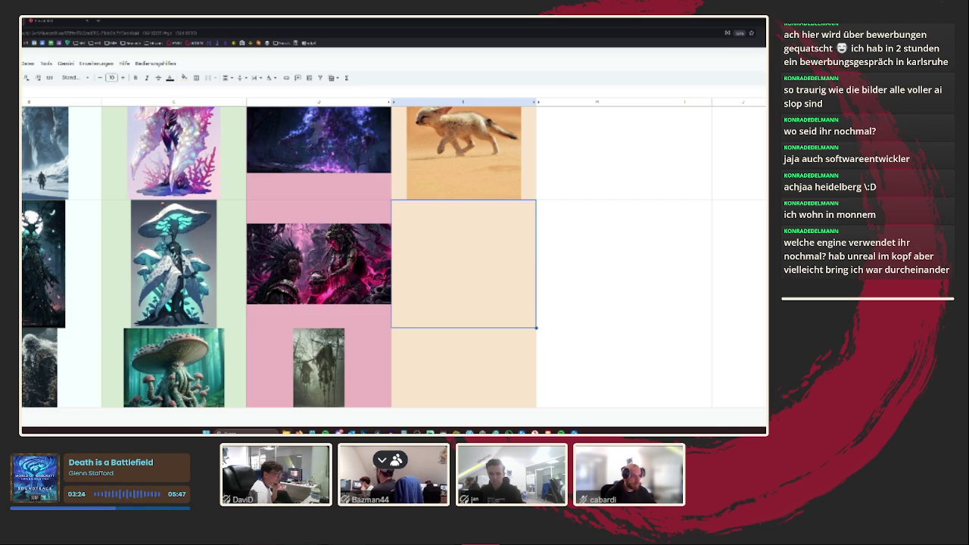
- Insert the wolf-like warrior picture into an orange-column cell
{"action": "left_click", "coordinate": [21, 63]}
{"action": "mouse_move", "coordinate": [46, 180]}
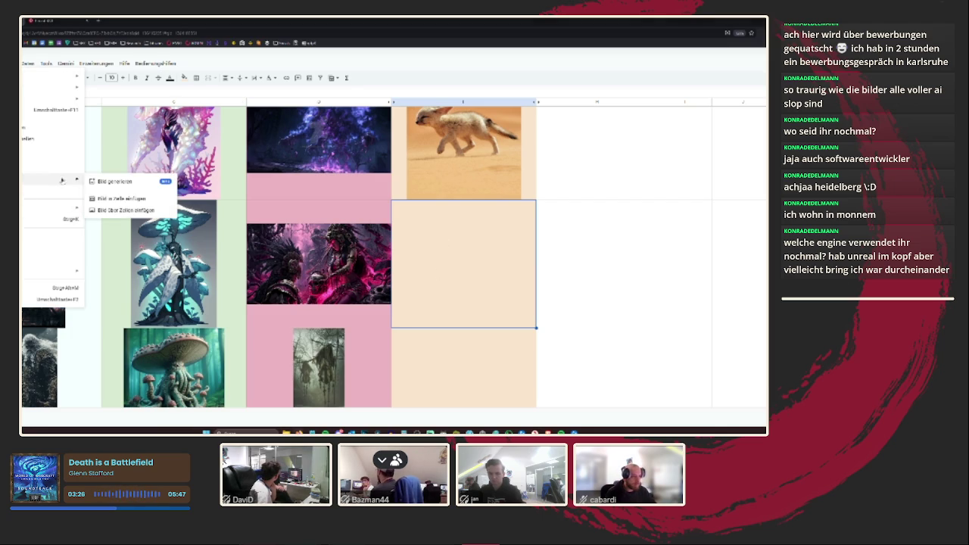
{"action": "left_click", "coordinate": [121, 199]}
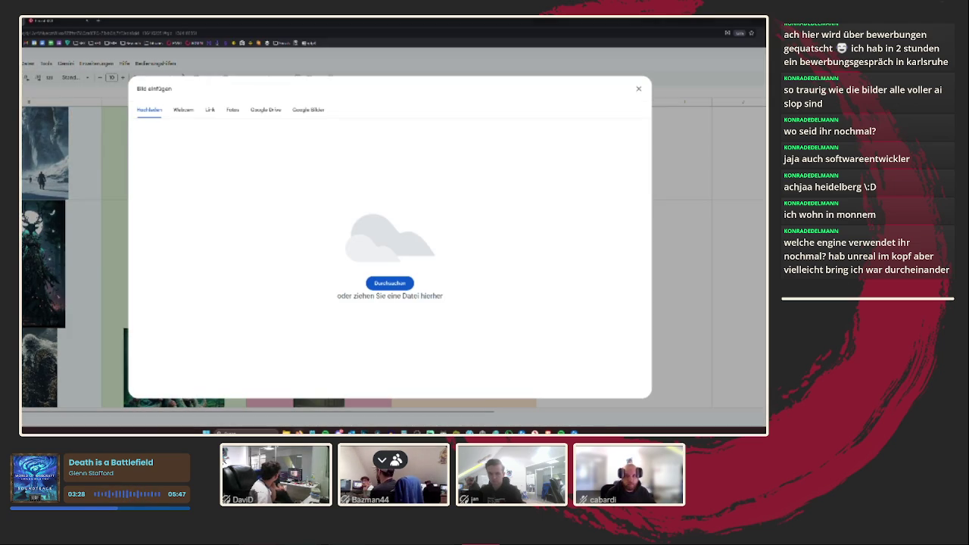
{"action": "left_click_drag", "start_coordinate": [396, 277], "coordinate": [428, 296]}
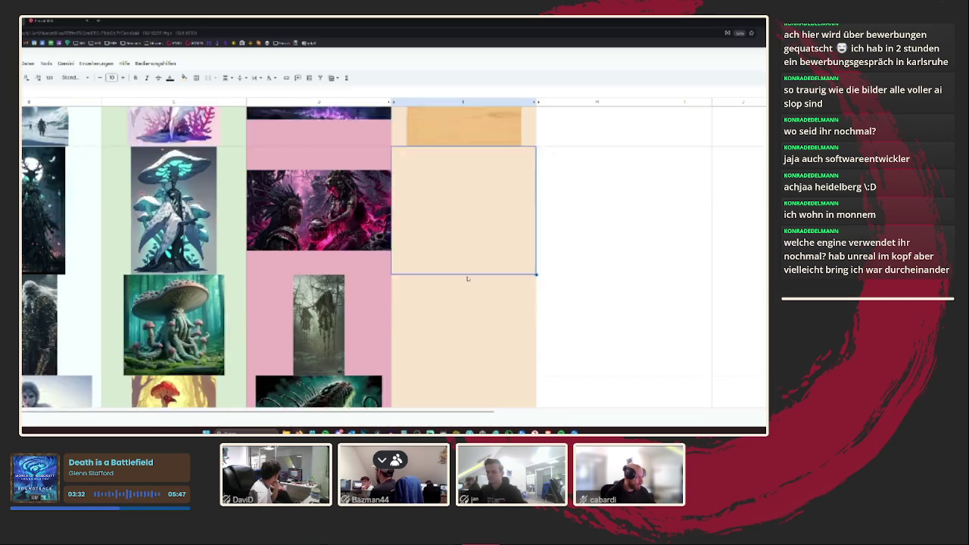
- Insert the winged beast picture into the next orange-column cell
{"action": "left_click", "coordinate": [22, 63]}
{"action": "mouse_move", "coordinate": [45, 87]}
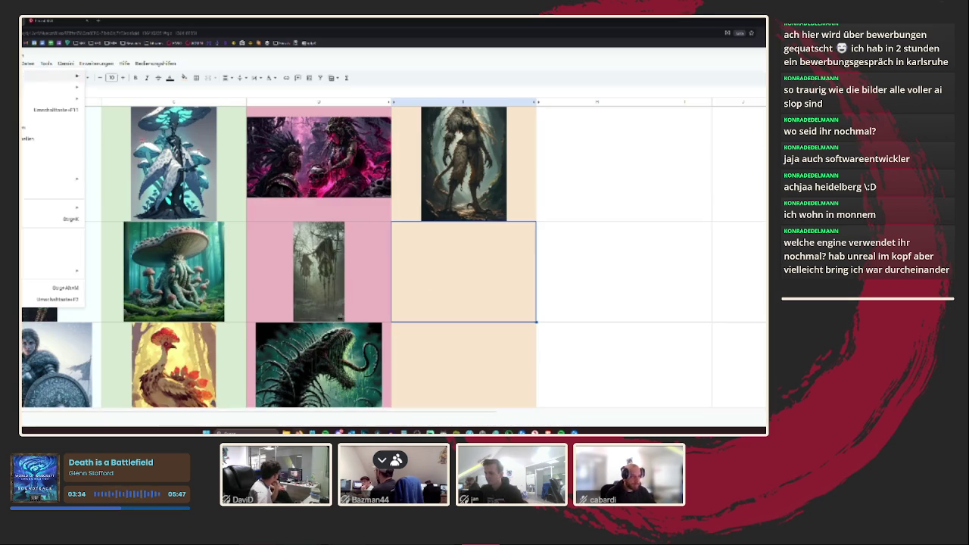
{"action": "left_click", "coordinate": [128, 198]}
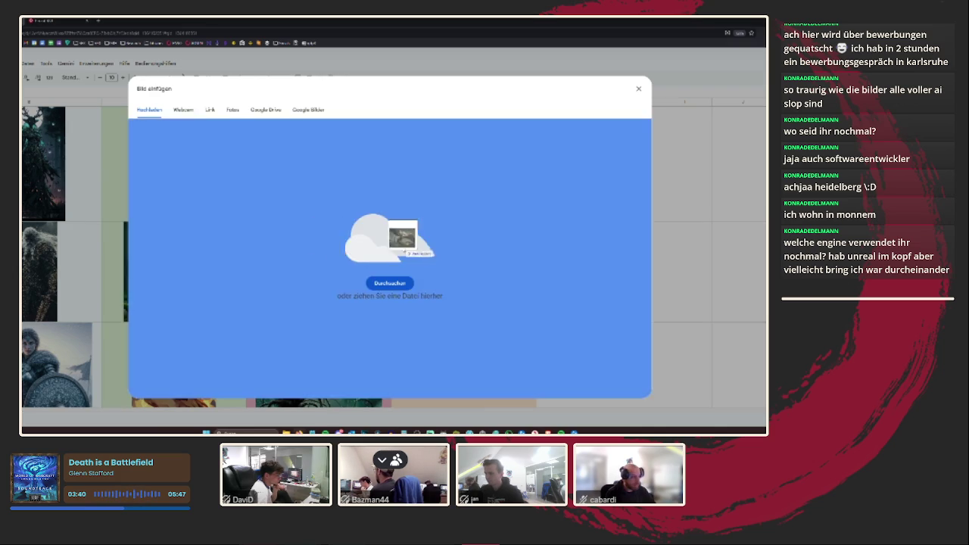
{"action": "left_click_drag", "start_coordinate": [324, 234], "coordinate": [397, 259]}
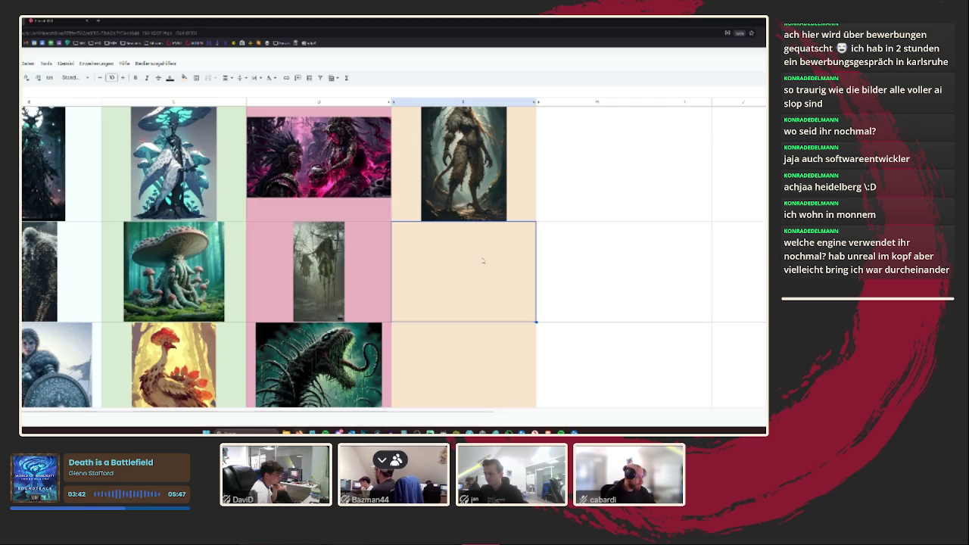
{"action": "scroll", "coordinate": [394, 258], "scroll_direction": "up", "scroll_amount": 3}
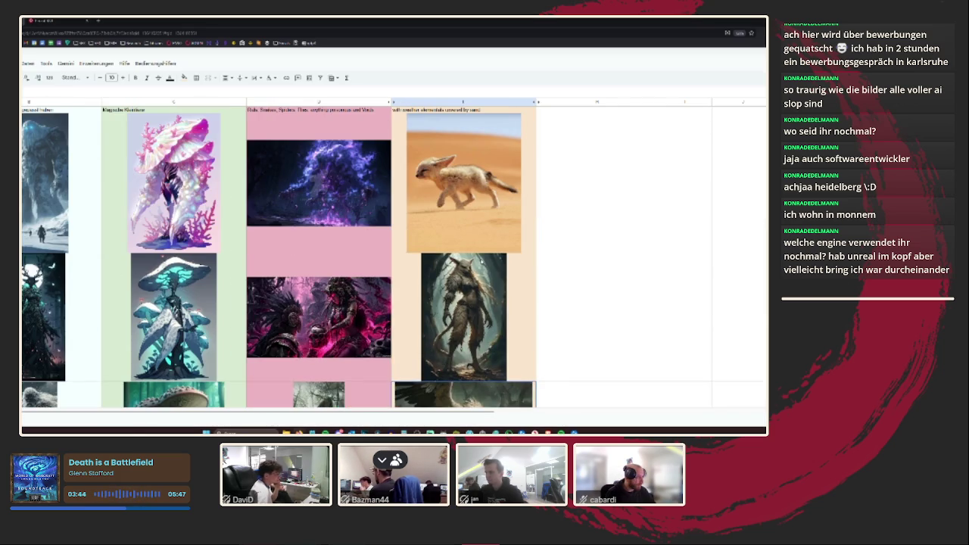
{"action": "scroll", "coordinate": [394, 258], "scroll_direction": "down", "scroll_amount": 2}
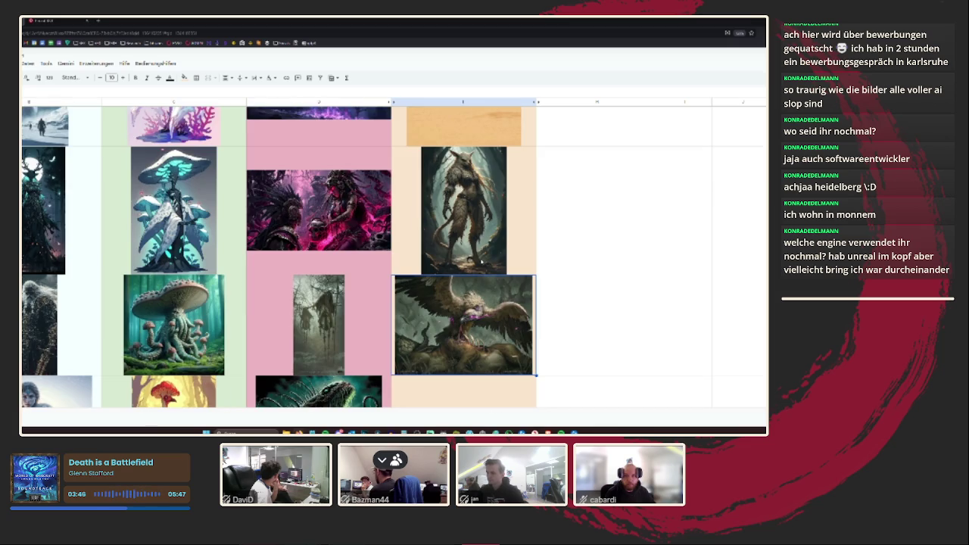
{"action": "scroll", "coordinate": [476, 274], "scroll_direction": "down", "scroll_amount": 2}
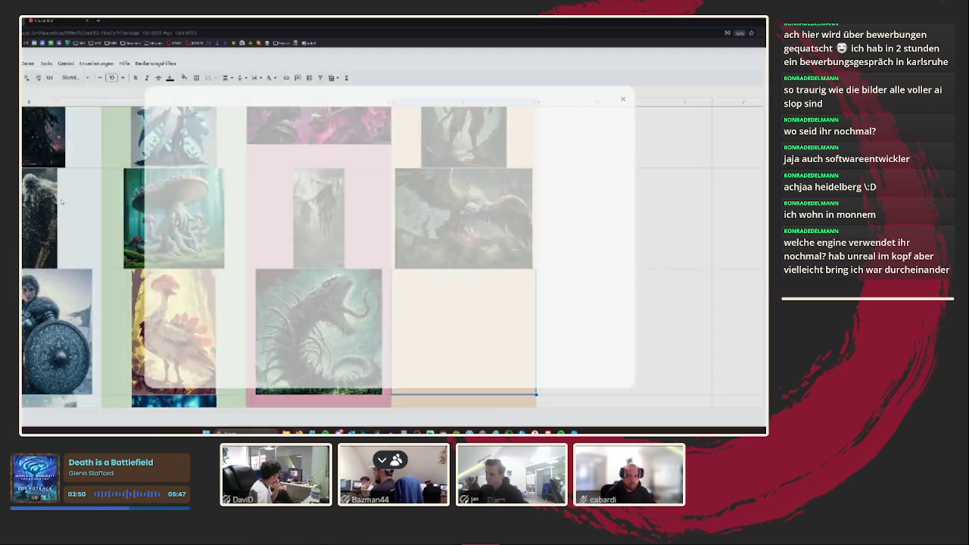
- Upload the spiky white beast and a golem picture into successive cells
{"action": "left_click_drag", "start_coordinate": [346, 271], "coordinate": [371, 292]}
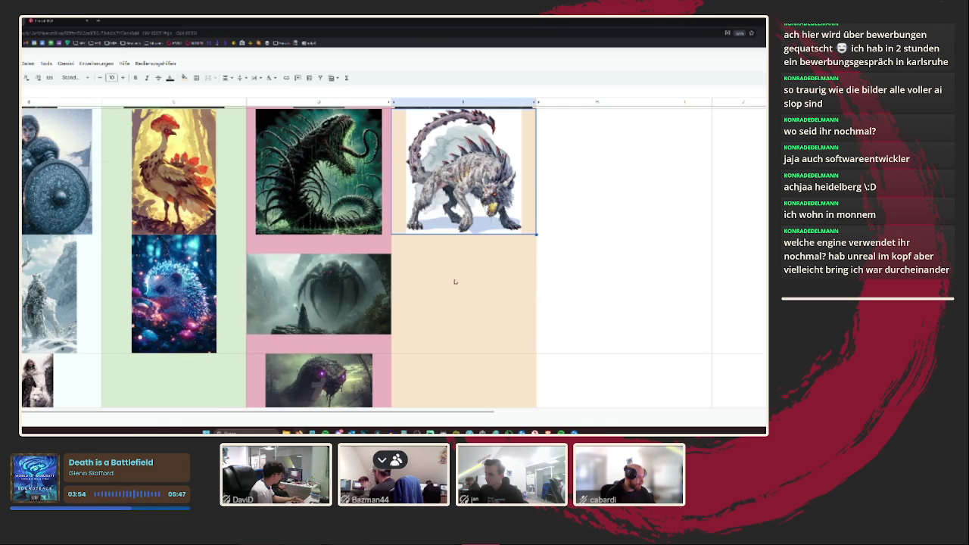
{"action": "left_click", "coordinate": [23, 63]}
{"action": "mouse_move", "coordinate": [46, 182]}
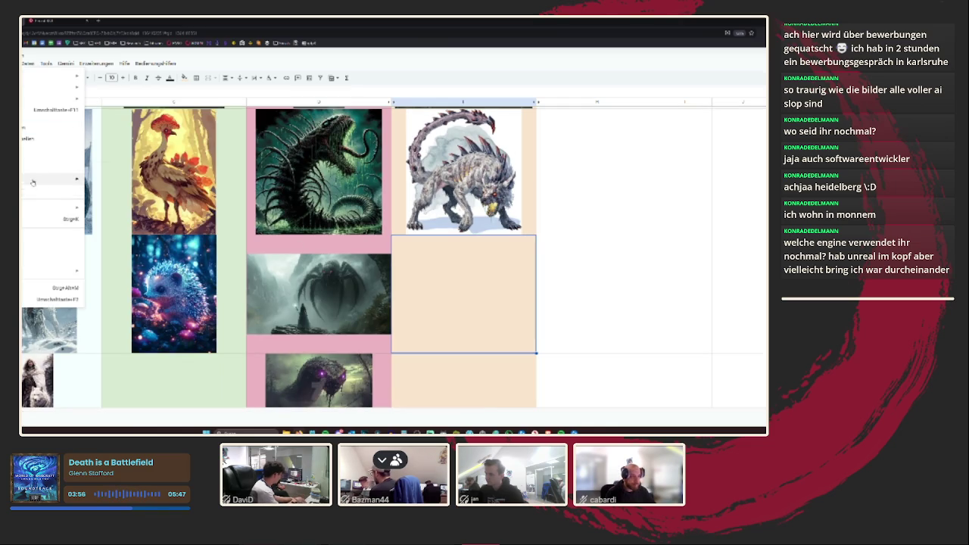
{"action": "left_click", "coordinate": [123, 198]}
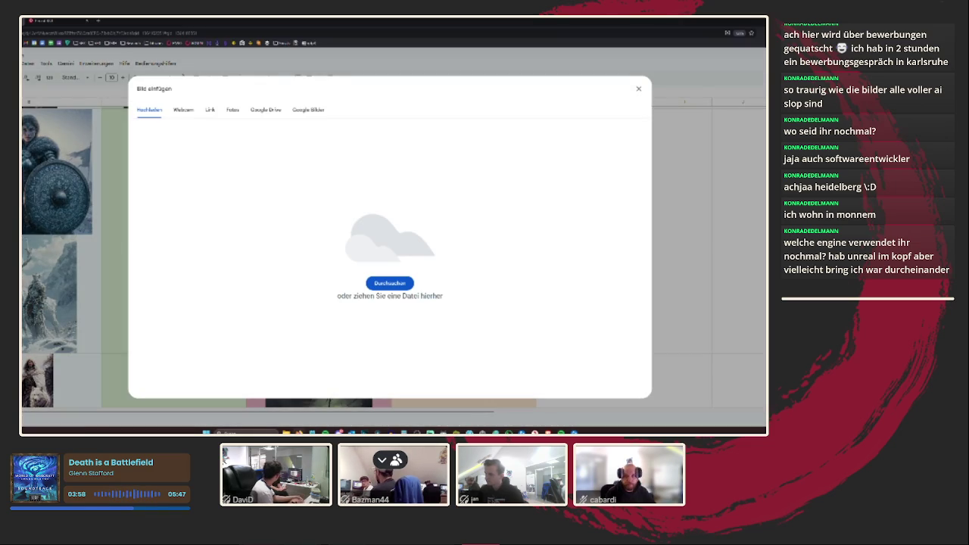
{"action": "left_click_drag", "start_coordinate": [22, 243], "coordinate": [310, 244]}
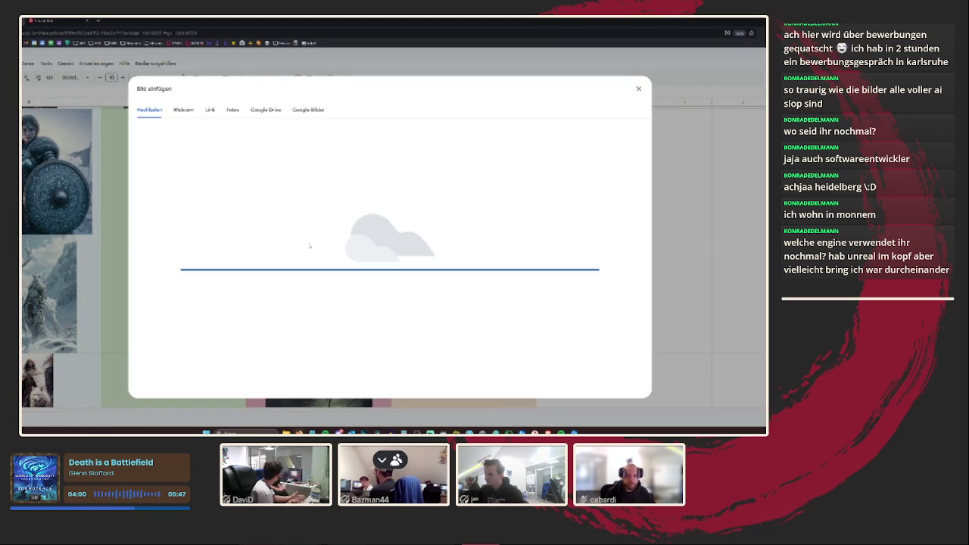
- Insert the mossy green creature image below and make the golem and creature rows taller
{"action": "key", "text": "Down"}
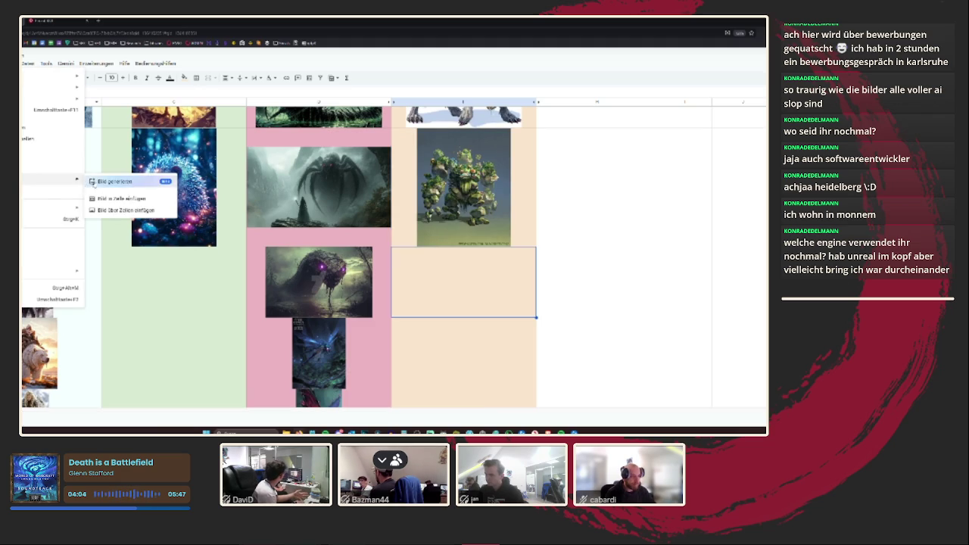
{"action": "left_click", "coordinate": [121, 184]}
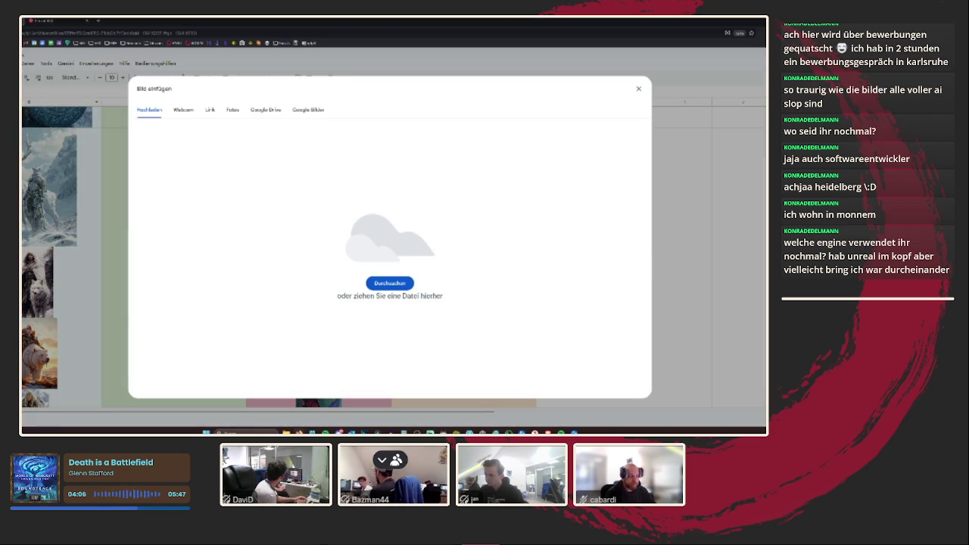
{"action": "scroll", "coordinate": [472, 274], "scroll_direction": "down", "scroll_amount": 1}
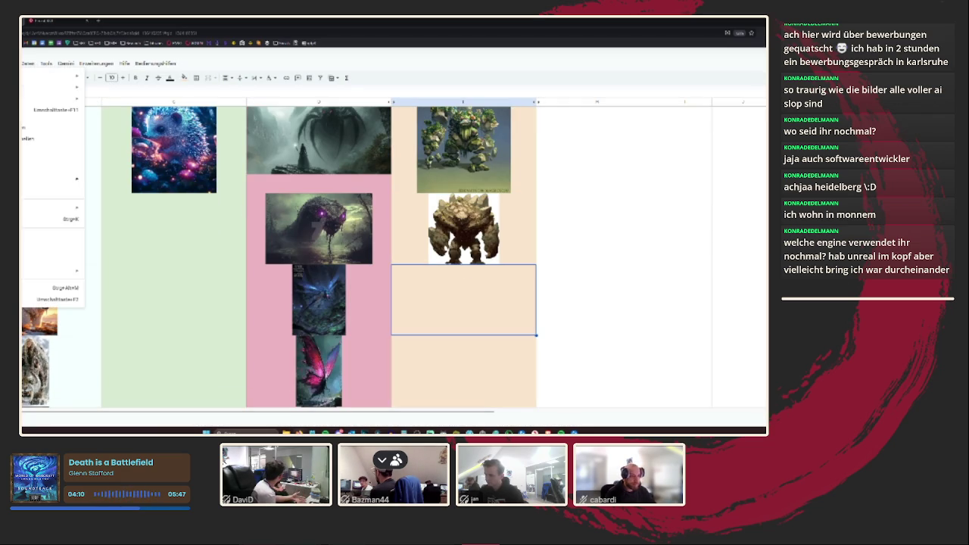
{"action": "mouse_move", "coordinate": [49, 179]}
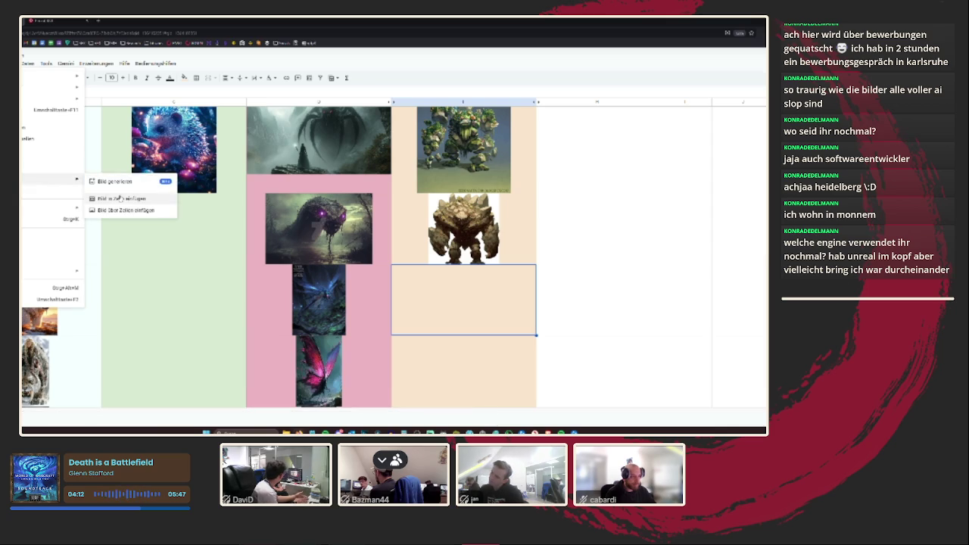
{"action": "left_click", "coordinate": [119, 198]}
{"action": "left_click_drag", "start_coordinate": [764, 242], "coordinate": [391, 243]}
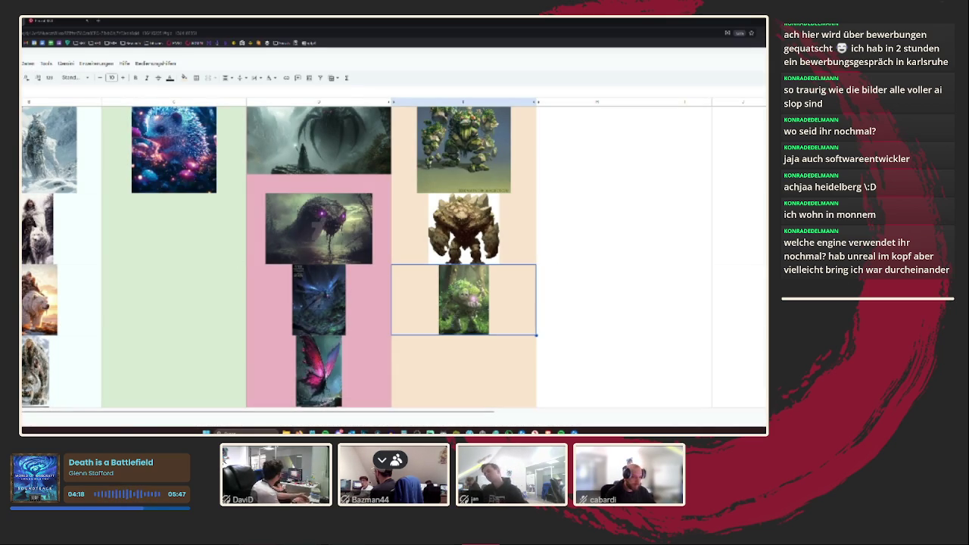
{"action": "left_click_drag", "start_coordinate": [22, 264], "coordinate": [23, 299]}
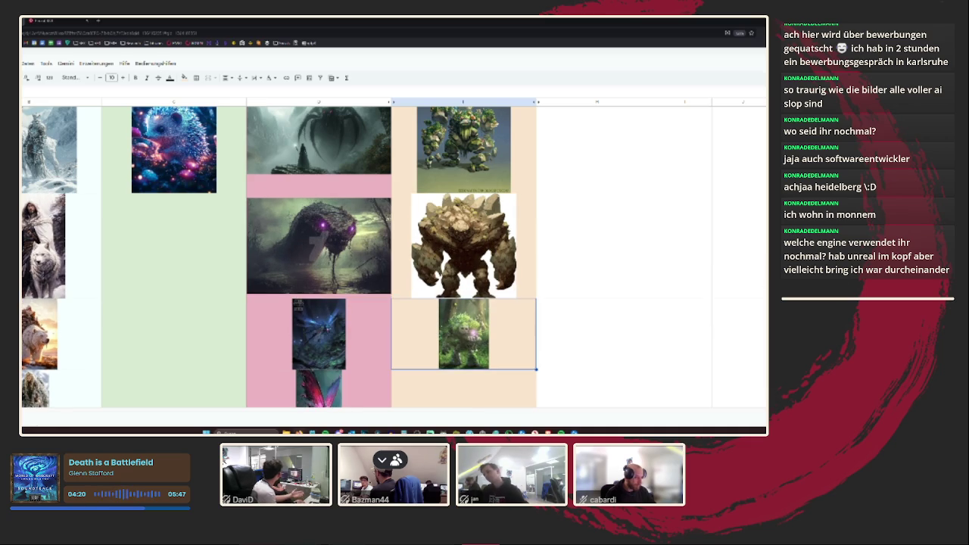
{"action": "left_click_drag", "start_coordinate": [23, 370], "coordinate": [23, 409]}
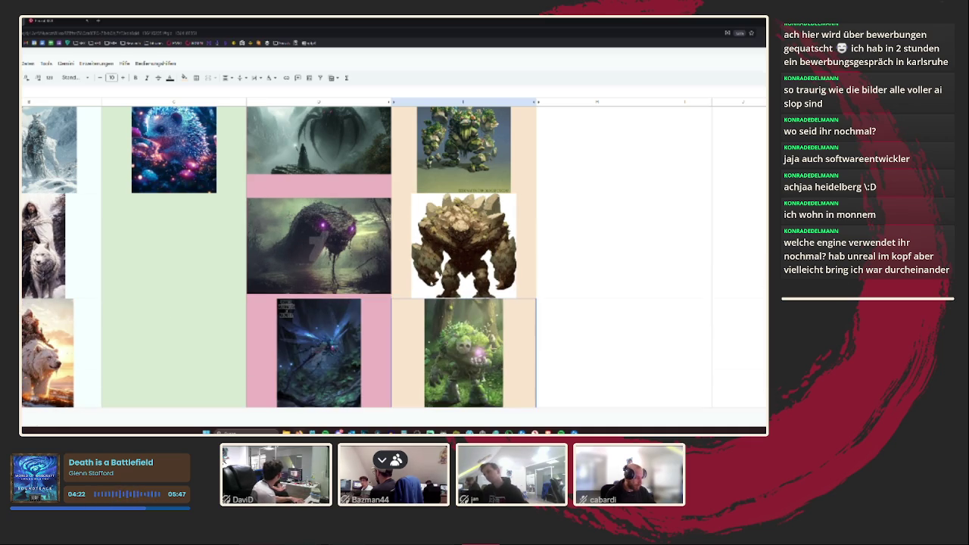
{"action": "scroll", "coordinate": [391, 284], "scroll_direction": "up", "scroll_amount": 5}
{"action": "scroll", "coordinate": [424, 284], "scroll_direction": "down", "scroll_amount": 2}
{"action": "scroll", "coordinate": [463, 283], "scroll_direction": "up", "scroll_amount": 5}
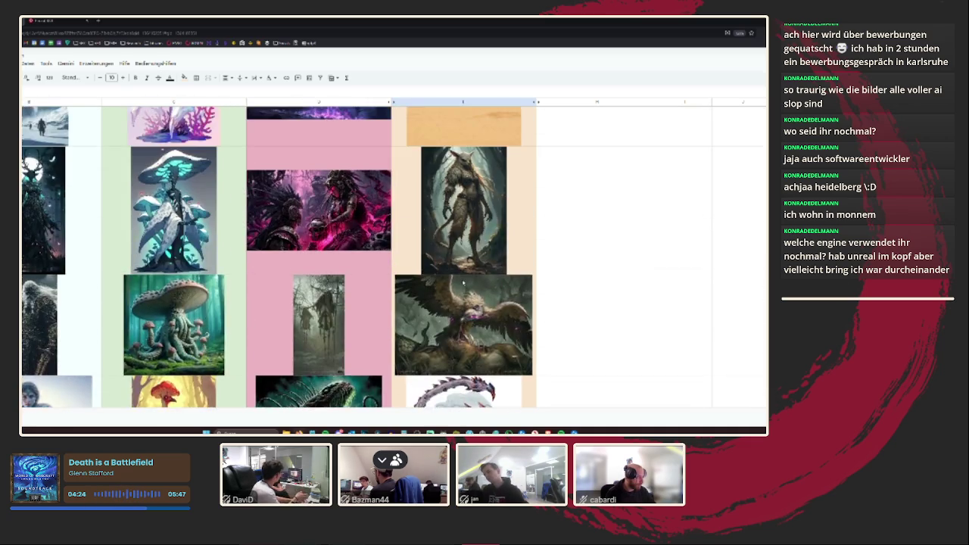
{"action": "scroll", "coordinate": [463, 283], "scroll_direction": "up", "scroll_amount": 3}
{"action": "scroll", "coordinate": [463, 282], "scroll_direction": "up", "scroll_amount": 3}
{"action": "scroll", "coordinate": [463, 283], "scroll_direction": "down", "scroll_amount": 5}
{"action": "scroll", "coordinate": [463, 283], "scroll_direction": "down", "scroll_amount": 3}
{"action": "scroll", "coordinate": [465, 284], "scroll_direction": "down", "scroll_amount": 3}
{"action": "scroll", "coordinate": [465, 284], "scroll_direction": "up", "scroll_amount": 3}
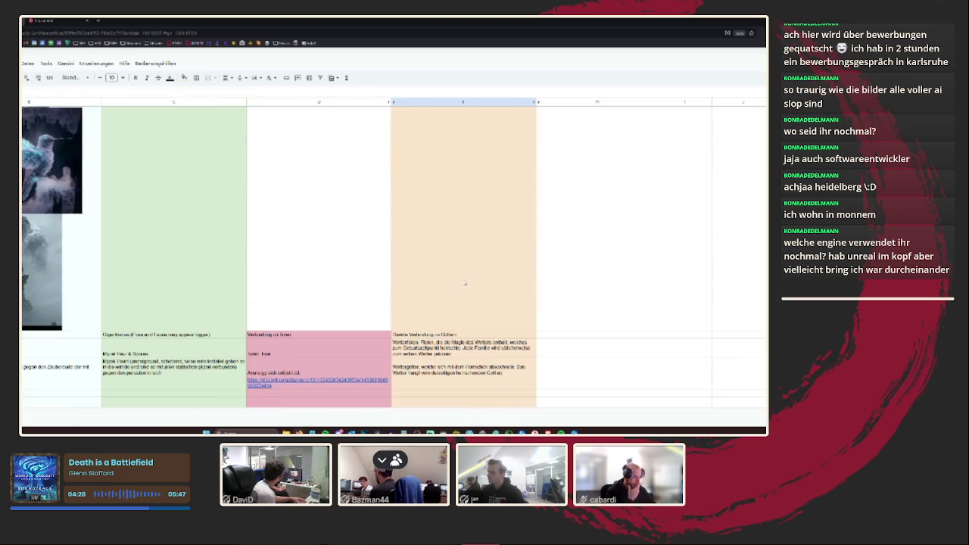
{"action": "scroll", "coordinate": [465, 284], "scroll_direction": "up", "scroll_amount": 3}
{"action": "scroll", "coordinate": [464, 284], "scroll_direction": "up", "scroll_amount": 3}
{"action": "scroll", "coordinate": [465, 284], "scroll_direction": "up", "scroll_amount": 3}
- Append a clause starting ', womit sie den W…' to the Wetterfeien lore, tying them to the temple
{"action": "scroll", "coordinate": [465, 283], "scroll_direction": "up", "scroll_amount": 3}
{"action": "scroll", "coordinate": [464, 284], "scroll_direction": "down", "scroll_amount": 5}
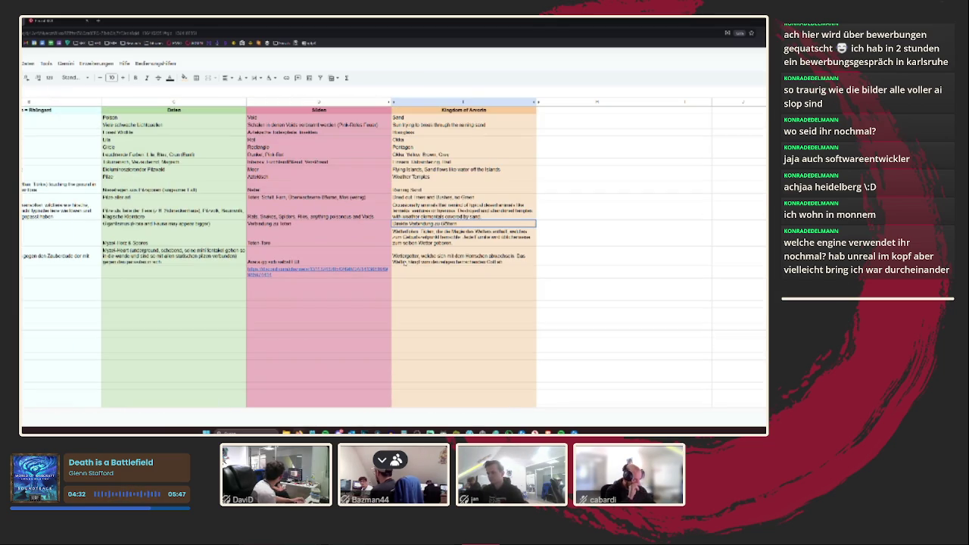
{"action": "left_click", "coordinate": [447, 243]}
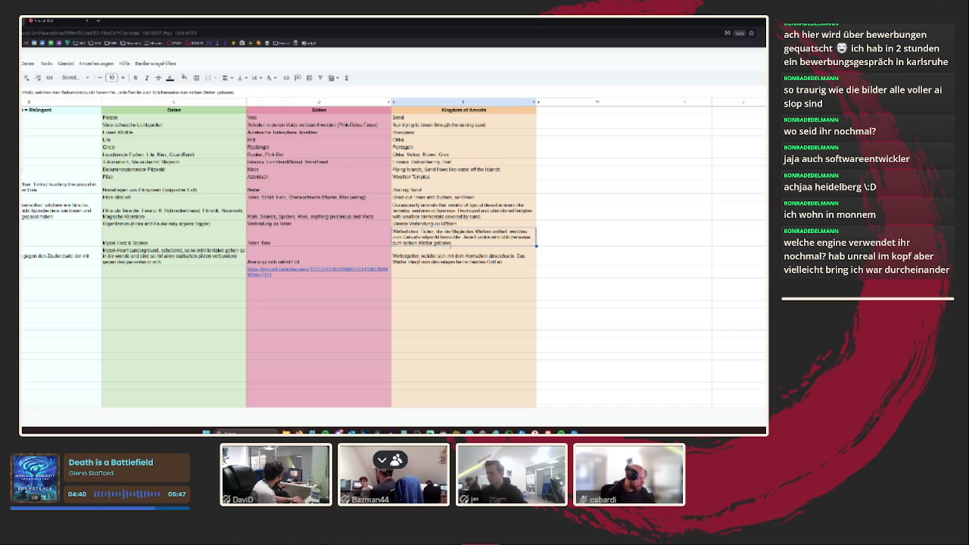
{"action": "double_click", "coordinate": [457, 243]}
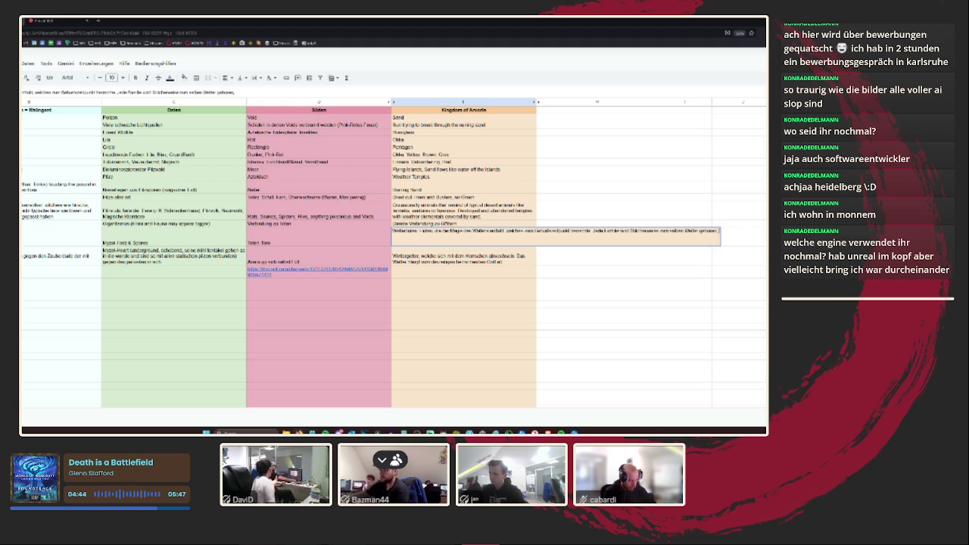
{"action": "type", "text": ", womit sie den W"}
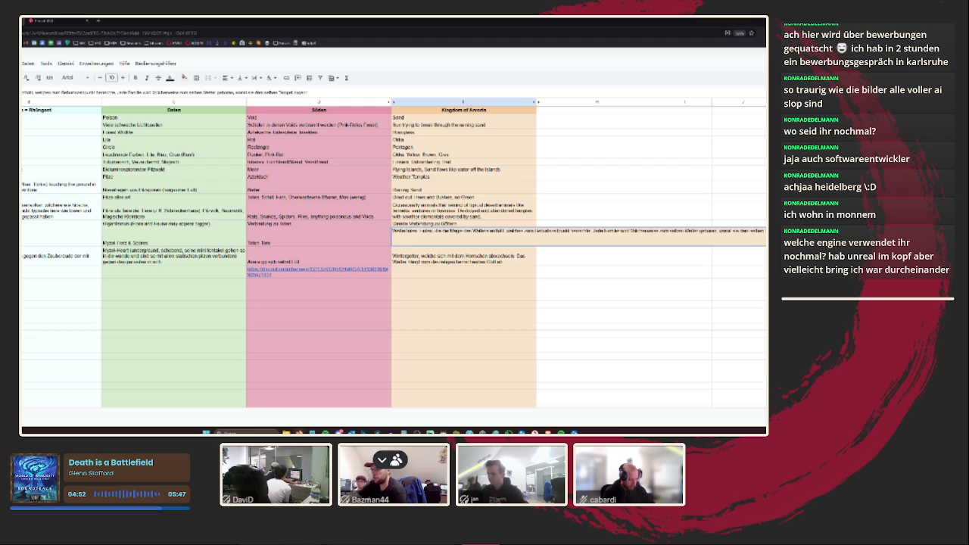
{"action": "key", "text": "Return"}
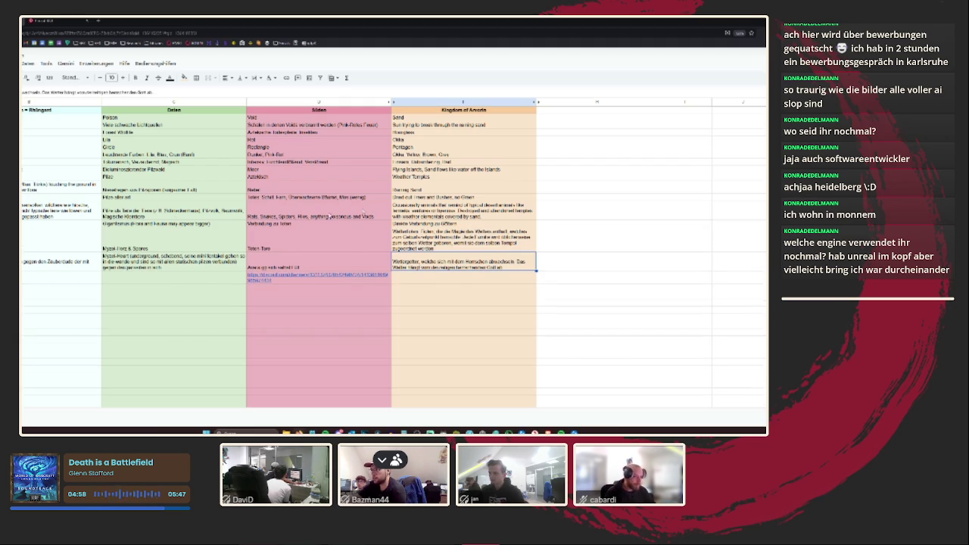
- Insert a blank row under the region header row and select its Kingdom column cell
{"action": "left_click", "coordinate": [463, 239]}
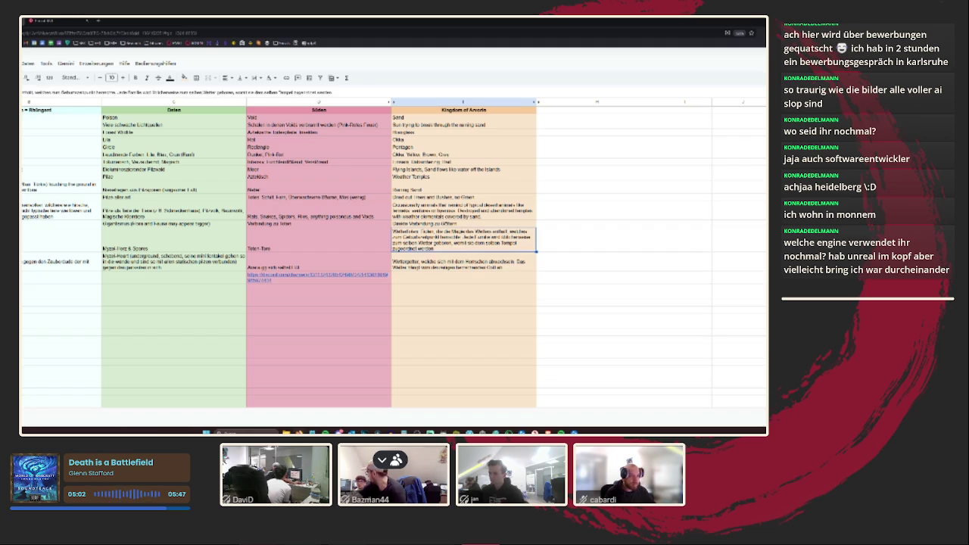
{"action": "left_click", "coordinate": [464, 109]}
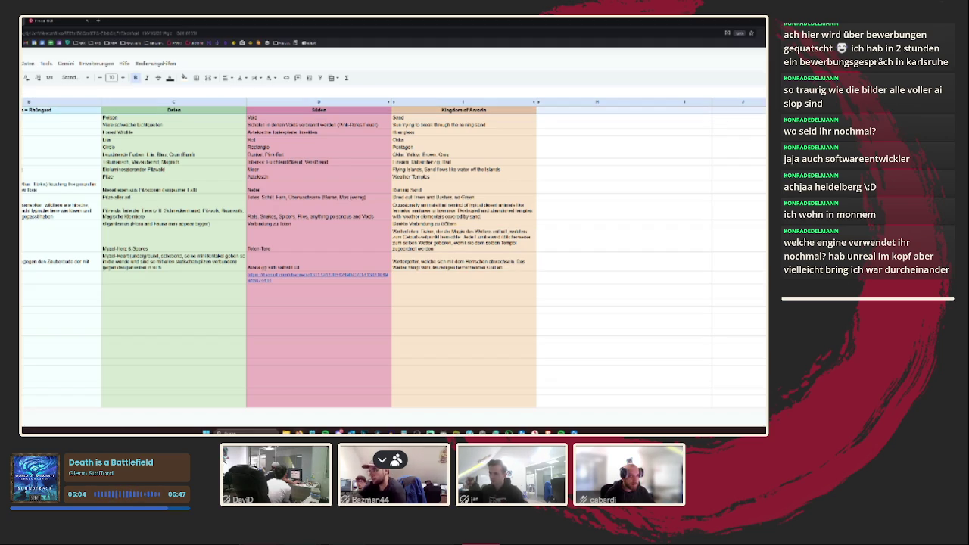
{"action": "key", "text": "ctrl+alt+="}
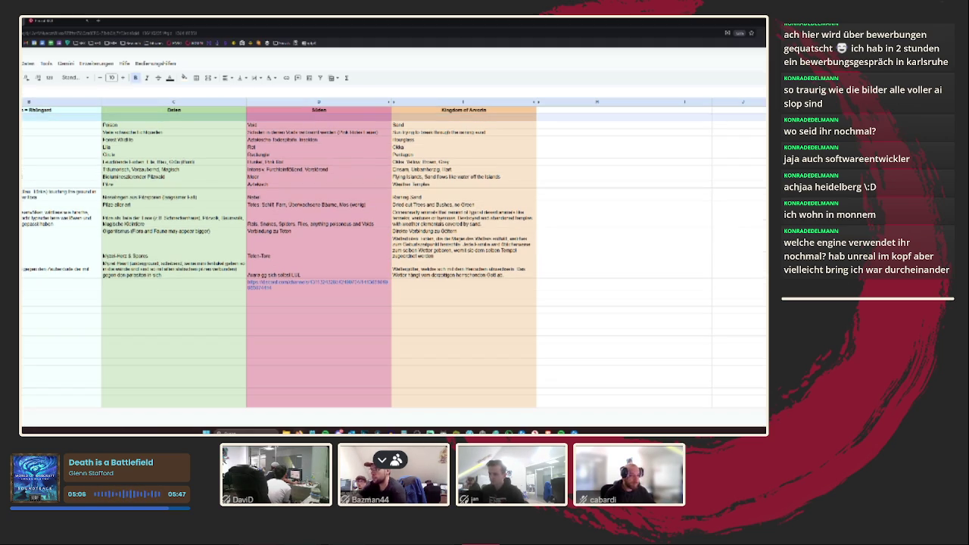
{"action": "left_click", "coordinate": [464, 115]}
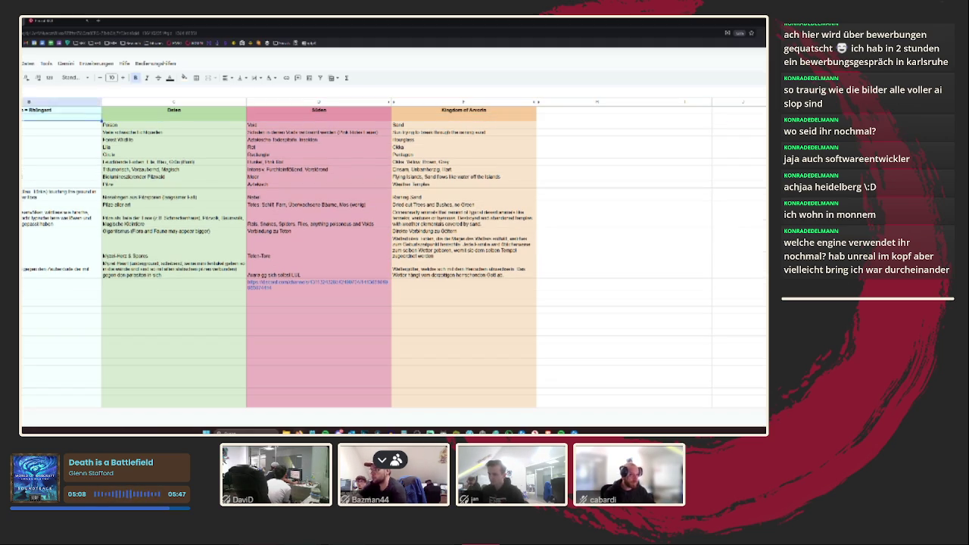
{"action": "left_click", "coordinate": [463, 118]}
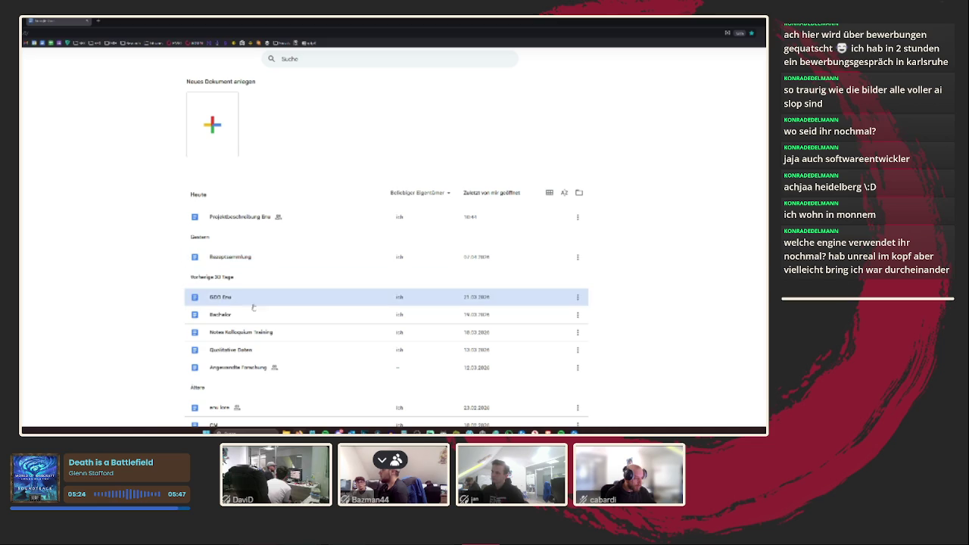
- Open the GDD Enu document and jump to the Crushing Block section via its contents link
{"action": "left_click", "coordinate": [263, 299]}
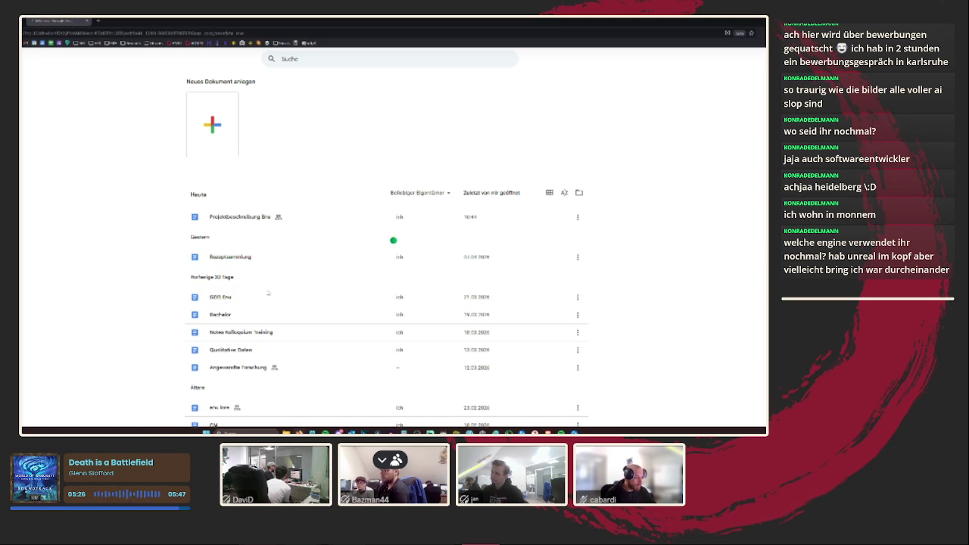
{"action": "scroll", "coordinate": [304, 258], "scroll_direction": "down", "scroll_amount": 2}
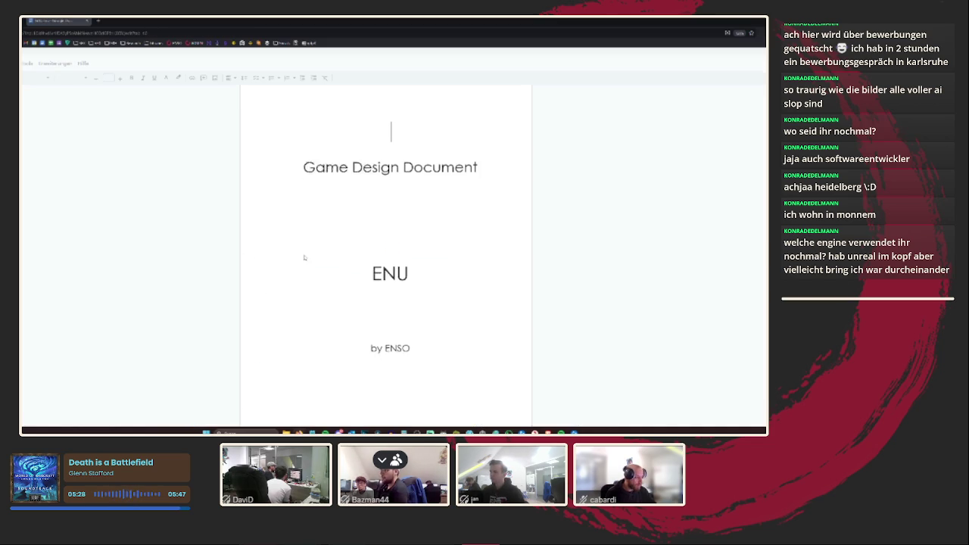
{"action": "scroll", "coordinate": [303, 257], "scroll_direction": "down", "scroll_amount": 1}
{"action": "scroll", "coordinate": [304, 257], "scroll_direction": "down", "scroll_amount": 3}
{"action": "scroll", "coordinate": [303, 257], "scroll_direction": "down", "scroll_amount": 5}
{"action": "scroll", "coordinate": [304, 260], "scroll_direction": "down", "scroll_amount": 1}
{"action": "scroll", "coordinate": [231, 265], "scroll_direction": "down", "scroll_amount": 3}
{"action": "scroll", "coordinate": [236, 264], "scroll_direction": "down", "scroll_amount": 1}
{"action": "scroll", "coordinate": [236, 263], "scroll_direction": "down", "scroll_amount": 2}
{"action": "scroll", "coordinate": [236, 263], "scroll_direction": "down", "scroll_amount": 3}
{"action": "left_click", "coordinate": [300, 233]}
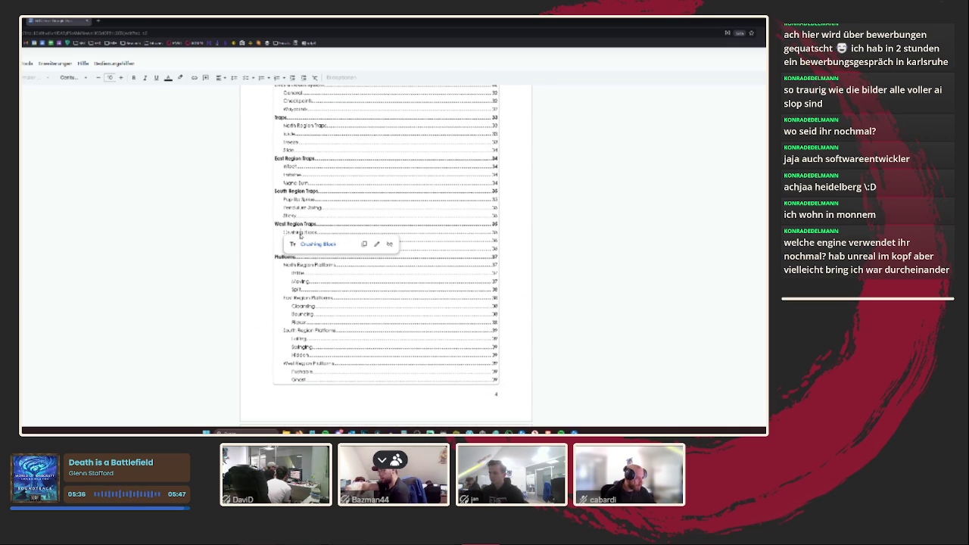
{"action": "left_click", "coordinate": [305, 245]}
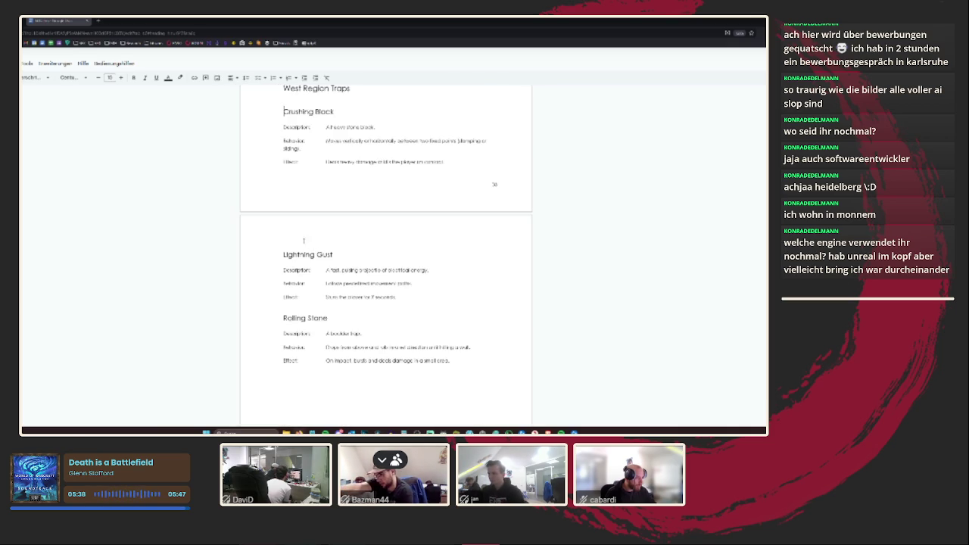
- Scroll to the Kingdom of Arvorin (West) section and select its lore paragraphs
{"action": "scroll", "coordinate": [443, 284], "scroll_direction": "down", "scroll_amount": 10}
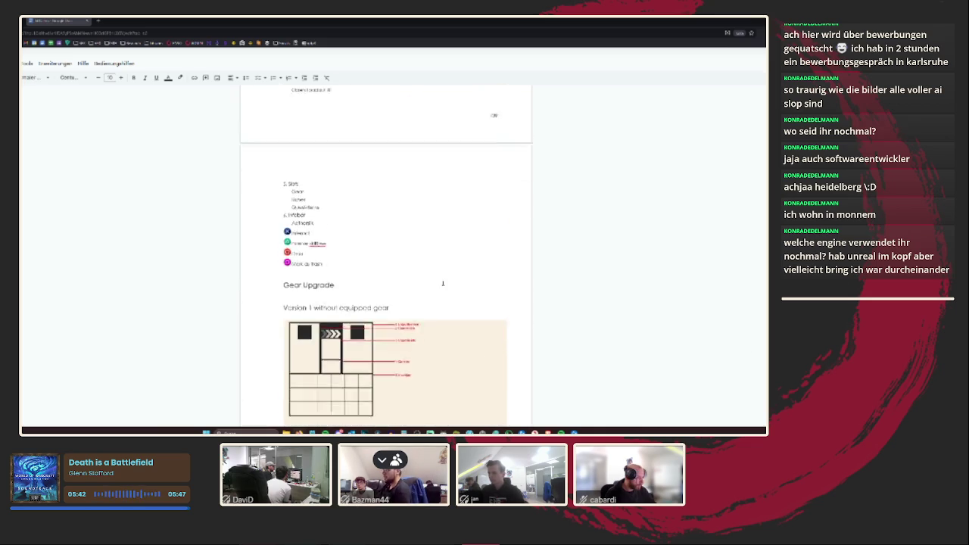
{"action": "scroll", "coordinate": [443, 283], "scroll_direction": "down", "scroll_amount": 5}
{"action": "scroll", "coordinate": [443, 283], "scroll_direction": "down", "scroll_amount": 5}
{"action": "scroll", "coordinate": [443, 283], "scroll_direction": "down", "scroll_amount": 5}
{"action": "scroll", "coordinate": [442, 283], "scroll_direction": "down", "scroll_amount": 5}
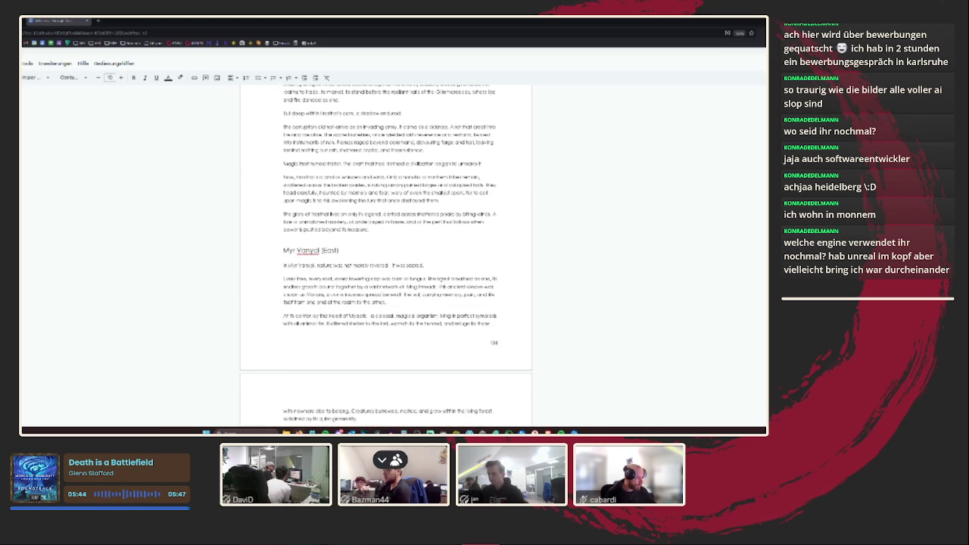
{"action": "scroll", "coordinate": [386, 250], "scroll_direction": "down", "scroll_amount": 5}
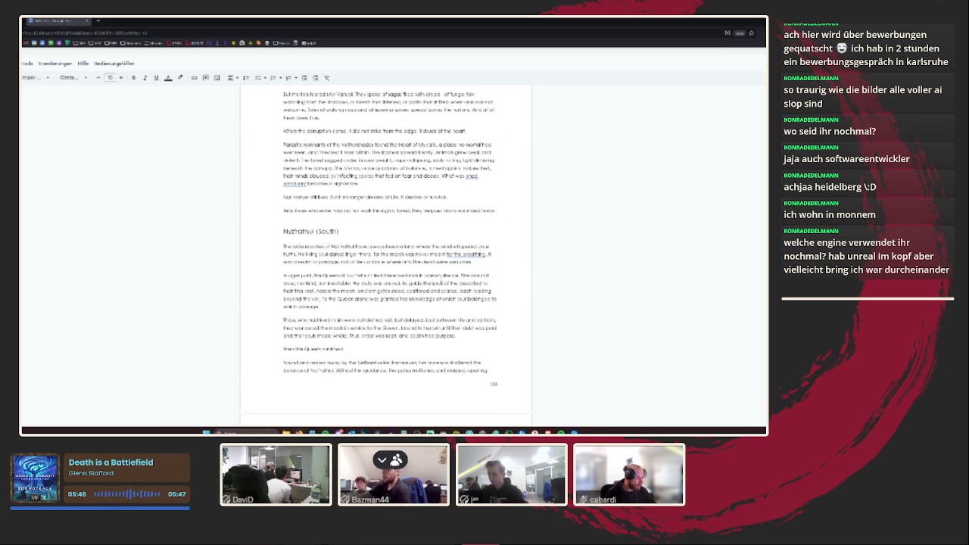
{"action": "scroll", "coordinate": [386, 250], "scroll_direction": "down", "scroll_amount": 3}
{"action": "scroll", "coordinate": [386, 250], "scroll_direction": "down", "scroll_amount": 3}
{"action": "scroll", "coordinate": [386, 250], "scroll_direction": "down", "scroll_amount": 3}
{"action": "scroll", "coordinate": [386, 250], "scroll_direction": "down", "scroll_amount": 3}
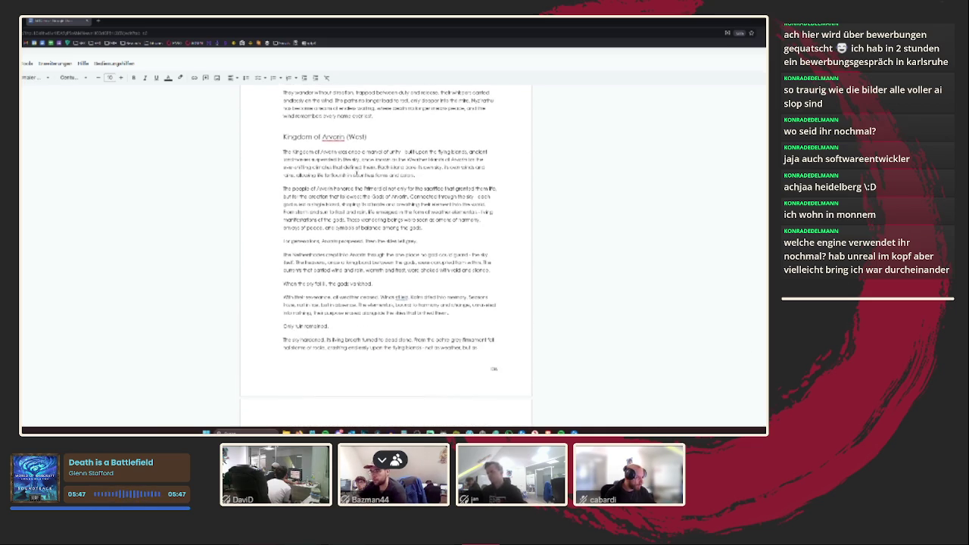
{"action": "scroll", "coordinate": [332, 200], "scroll_direction": "down", "scroll_amount": 3}
{"action": "scroll", "coordinate": [332, 200], "scroll_direction": "down", "scroll_amount": 2}
{"action": "mouse_move", "coordinate": [459, 311]}
{"action": "left_mouse_down"}
{"action": "mouse_move", "coordinate": [293, 113]}
{"action": "mouse_move", "coordinate": [286, 327]}
{"action": "left_mouse_up"}
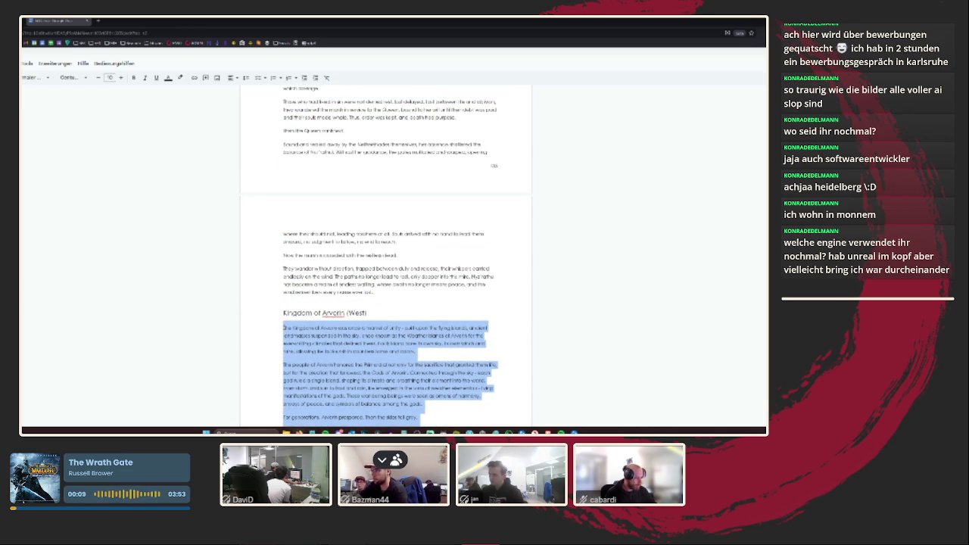
- Paste the Arvorin lore under the kingdom header, left-aligned and not bold
{"action": "key", "text": "ctrl+Tab"}
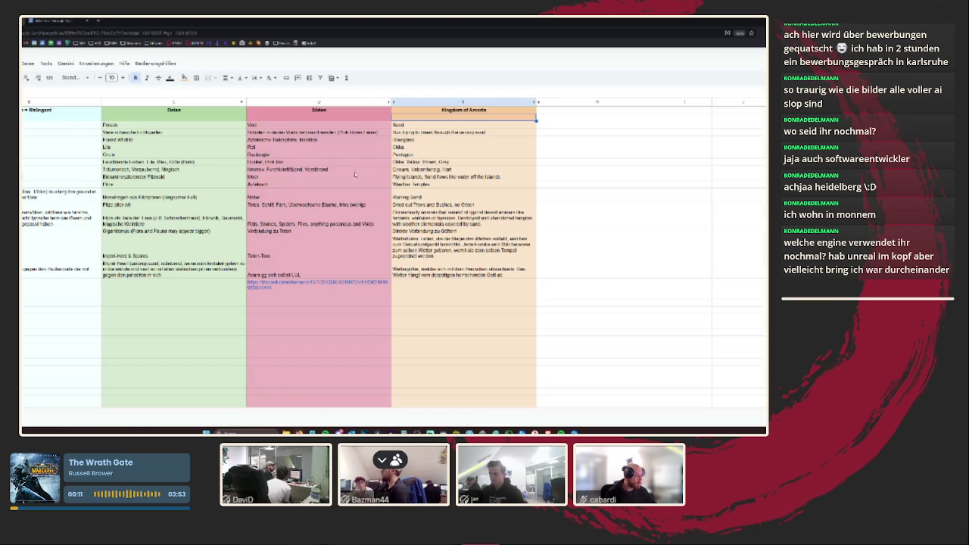
{"action": "key", "text": "ctrl+v"}
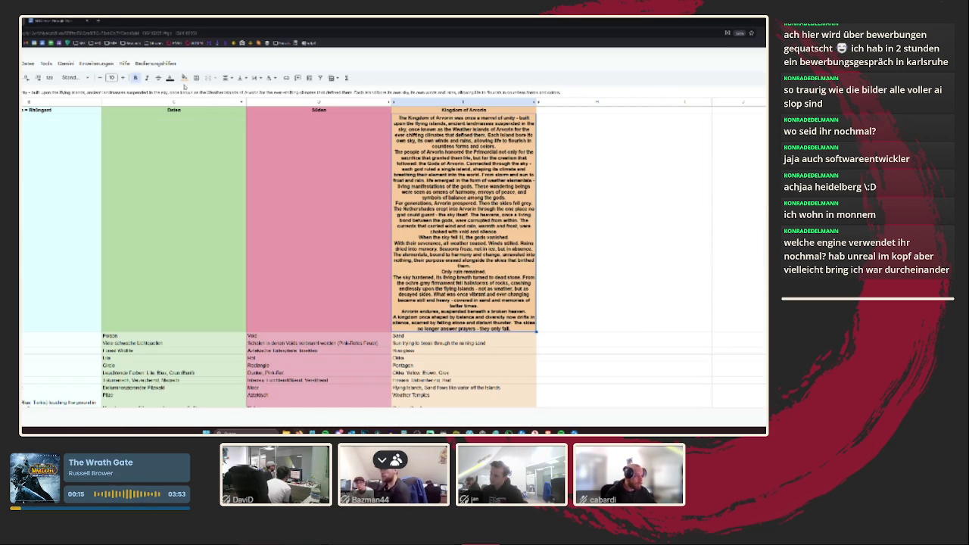
{"action": "left_click", "coordinate": [226, 77]}
{"action": "left_click", "coordinate": [227, 91]}
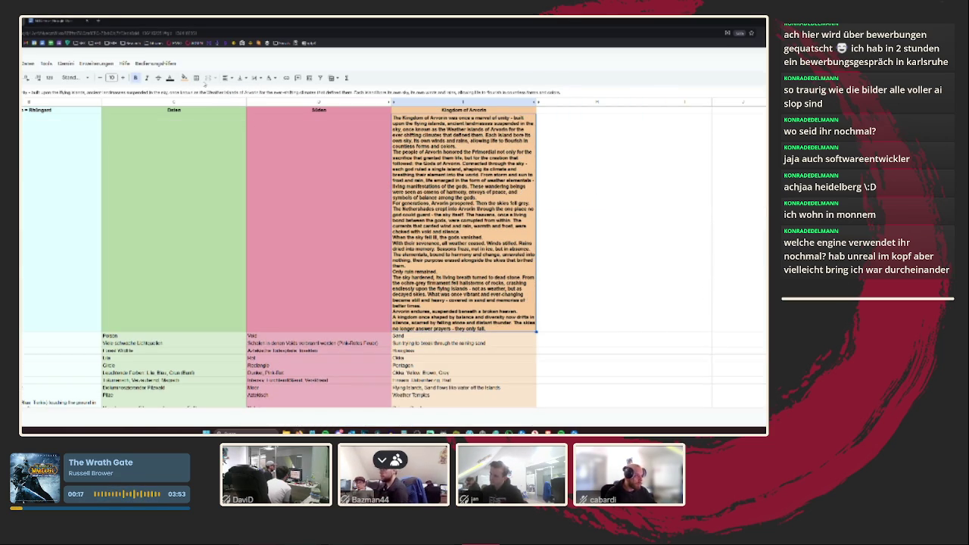
{"action": "left_click", "coordinate": [135, 78]}
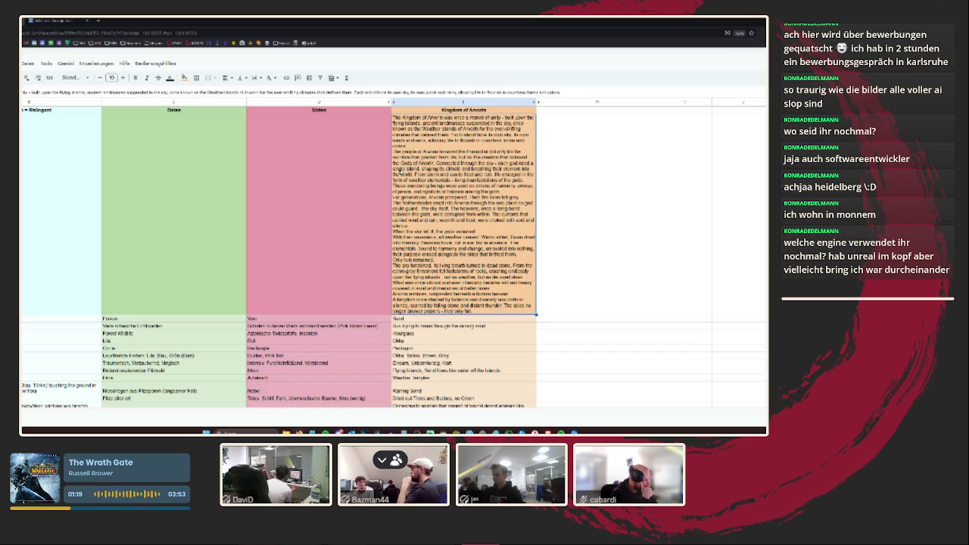
- Shorten the Wettergötter entry to 'Wettergötter, durch den Himmel verbunden'
{"action": "scroll", "coordinate": [393, 257], "scroll_direction": "down", "scroll_amount": 5}
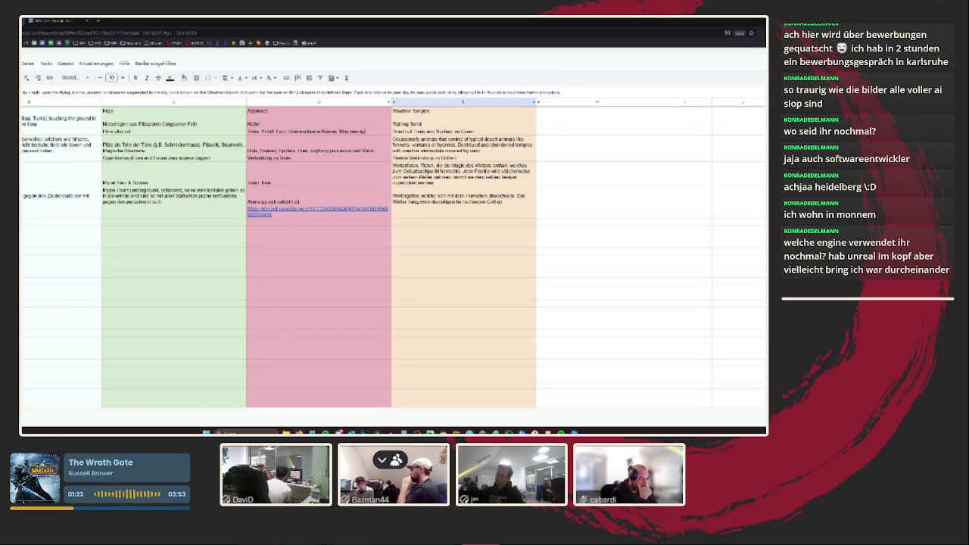
{"action": "double_click", "coordinate": [463, 195]}
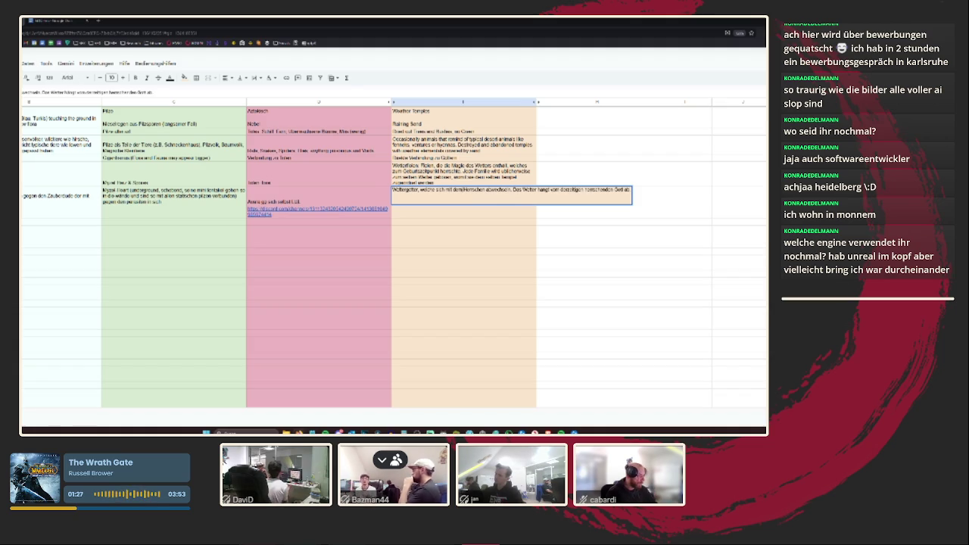
{"action": "left_click_drag", "start_coordinate": [418, 190], "coordinate": [647, 191]}
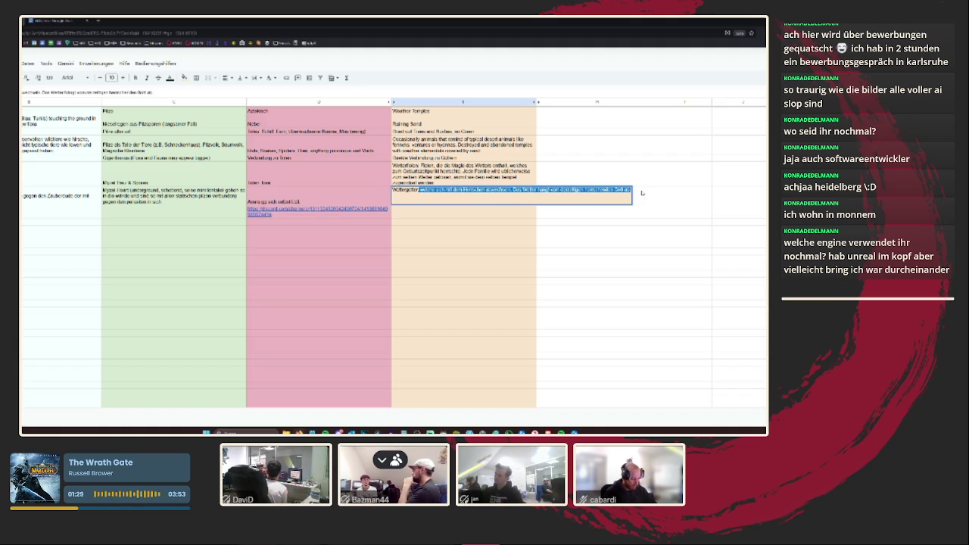
{"action": "type", "text": "du"}
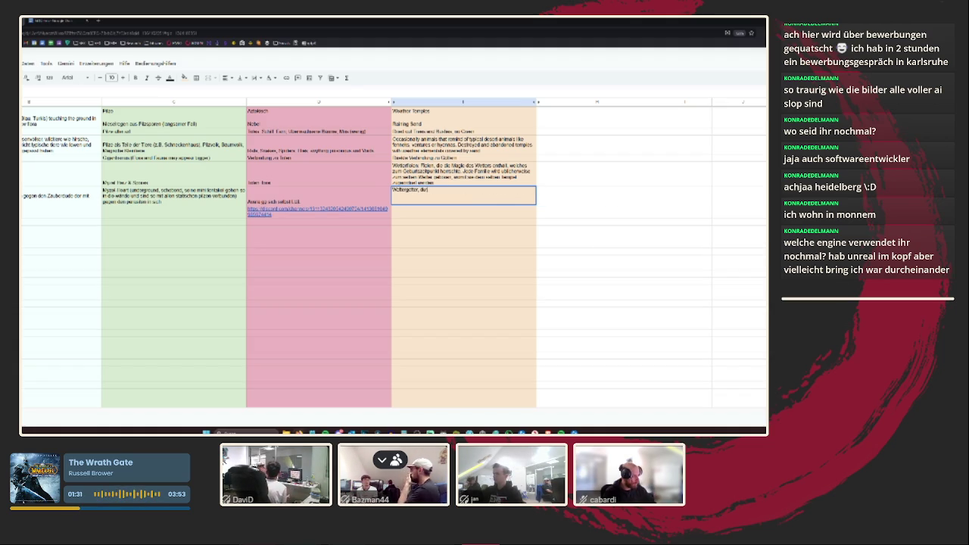
{"action": "type", "text": "rch den Himmel verbunden"}
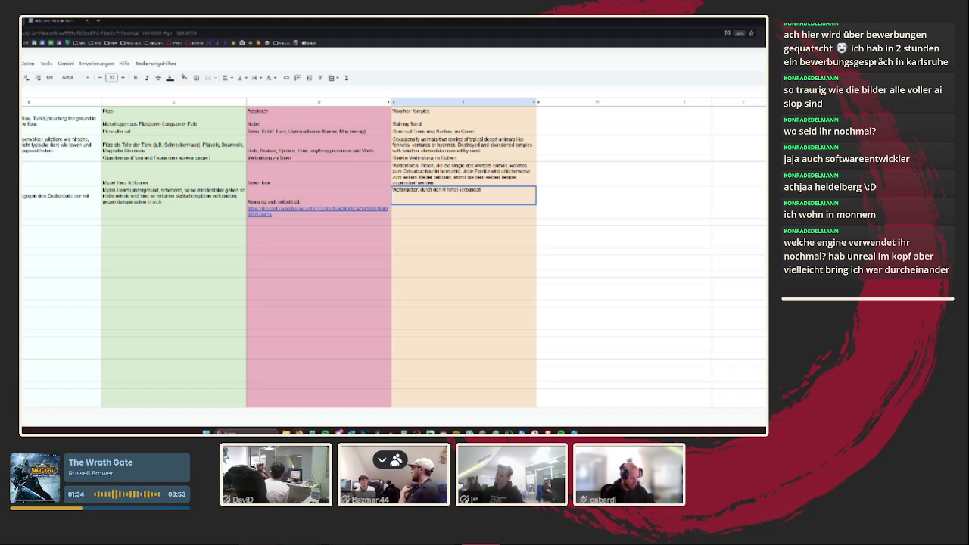
{"action": "key", "text": "Return"}
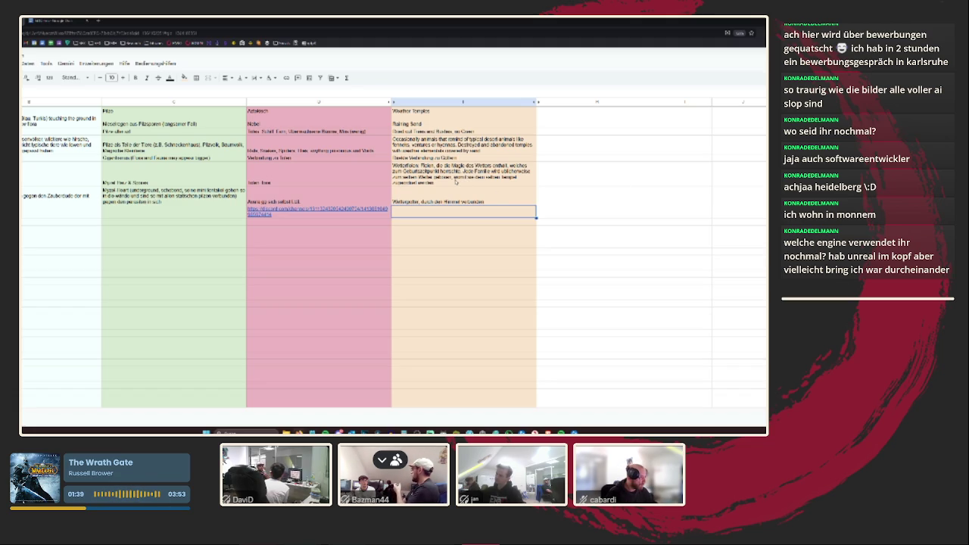
- Replace the long weather description in the cell above with 'Weather Elementals'
{"action": "left_click", "coordinate": [456, 182]}
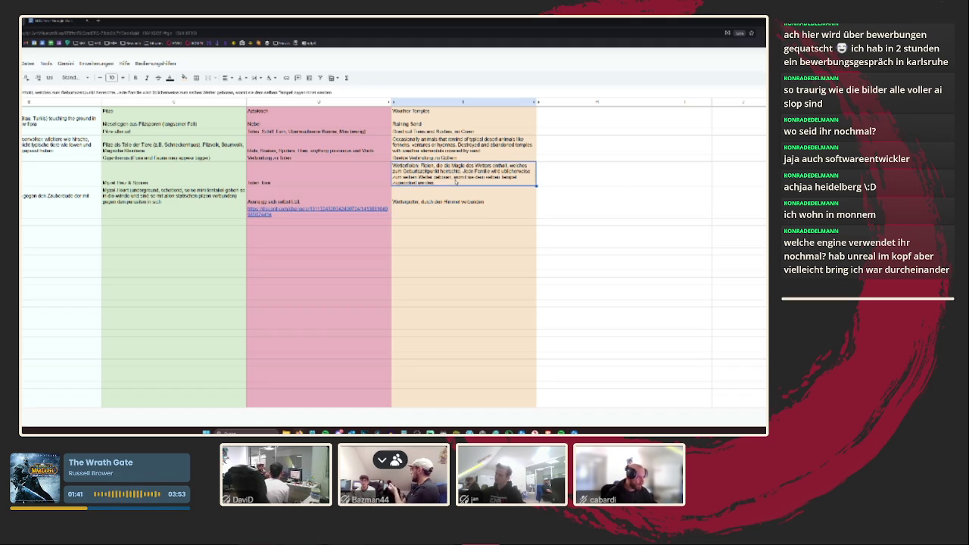
{"action": "type", "text": "Wet"}
{"action": "type", "text": "ather"}
{"action": "type", "text": "ords"}
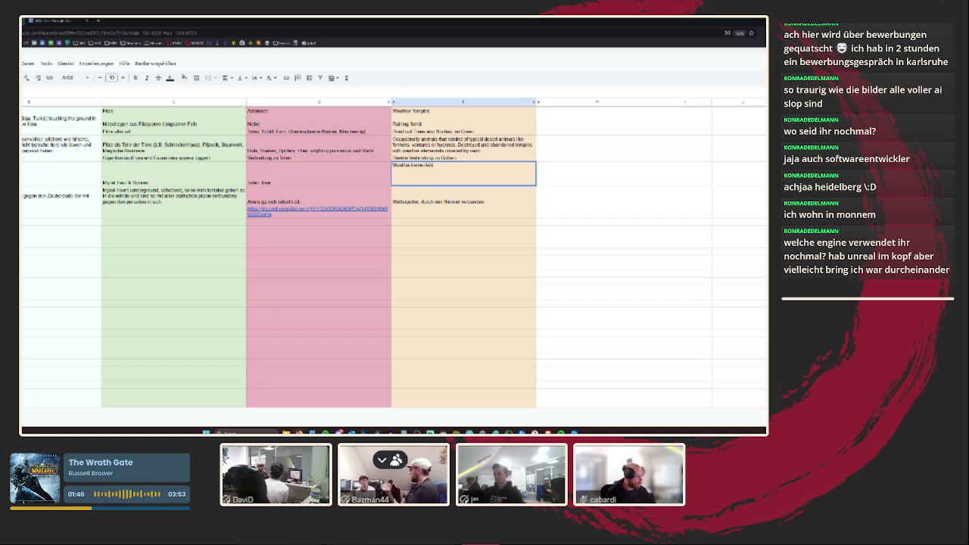
{"action": "key", "text": "Return"}
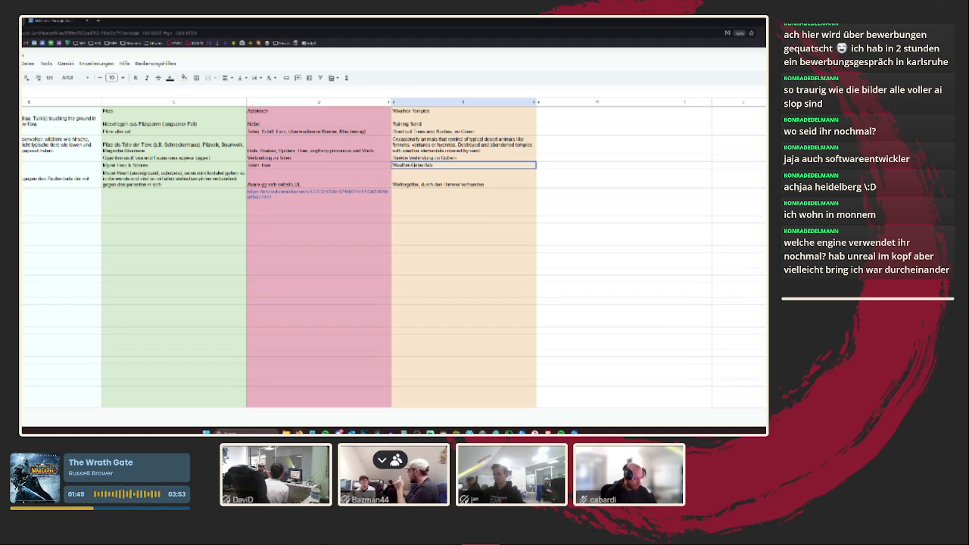
{"action": "key", "text": "Return"}
{"action": "scroll", "coordinate": [474, 165], "scroll_direction": "up", "scroll_amount": 5}
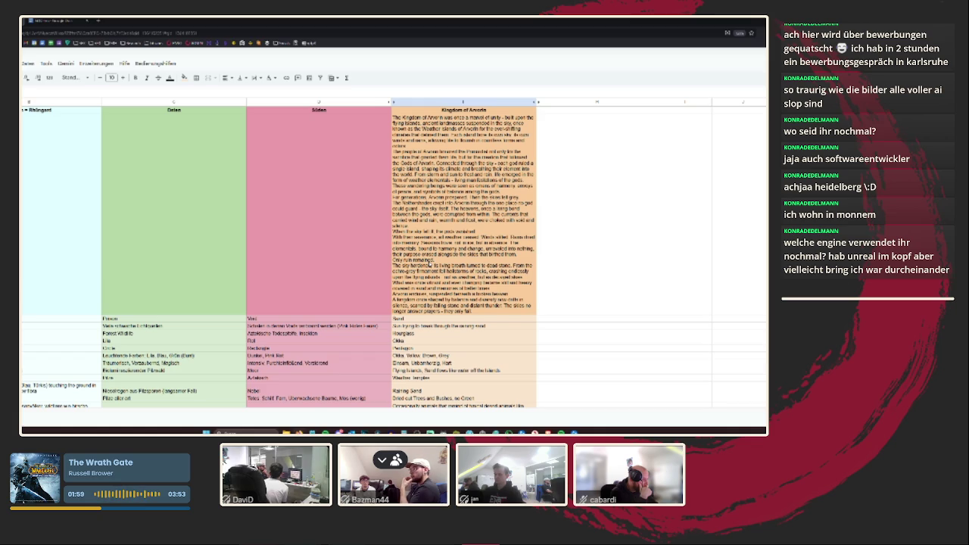
- Paste the Nyzhathul (South) marsh lore into the empty cell under Süden
{"action": "left_click", "coordinate": [429, 264]}
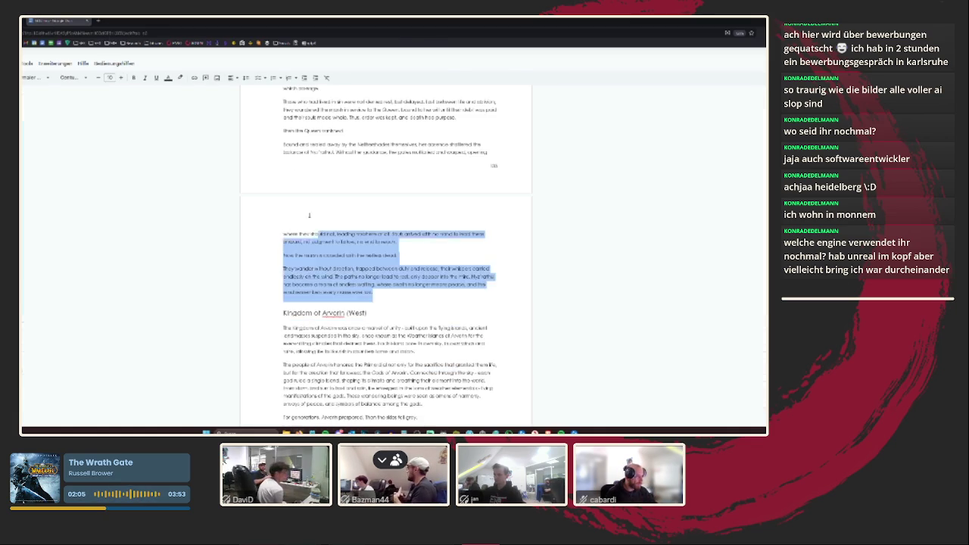
{"action": "left_click_drag", "start_coordinate": [338, 255], "coordinate": [281, 225]}
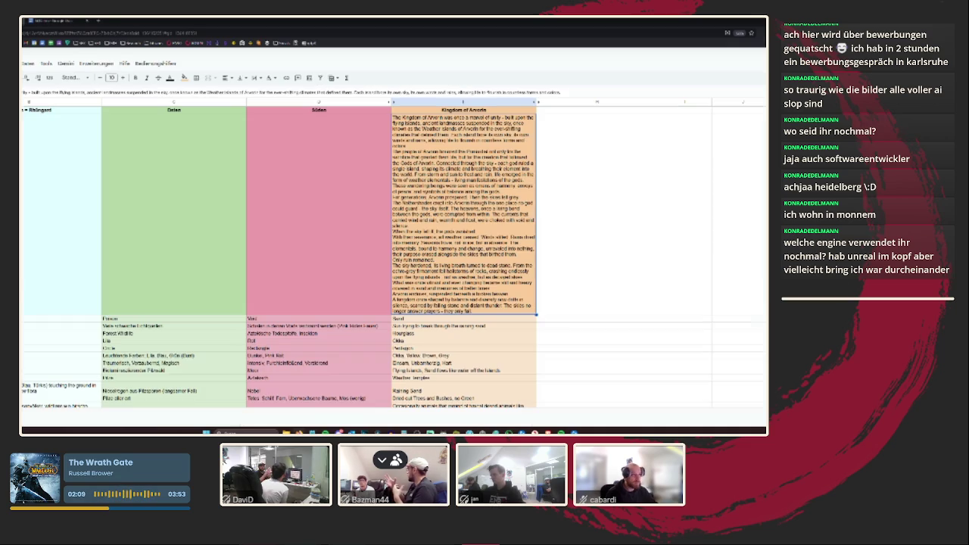
{"action": "left_click", "coordinate": [300, 160]}
{"action": "key", "text": "ctrl+v"}
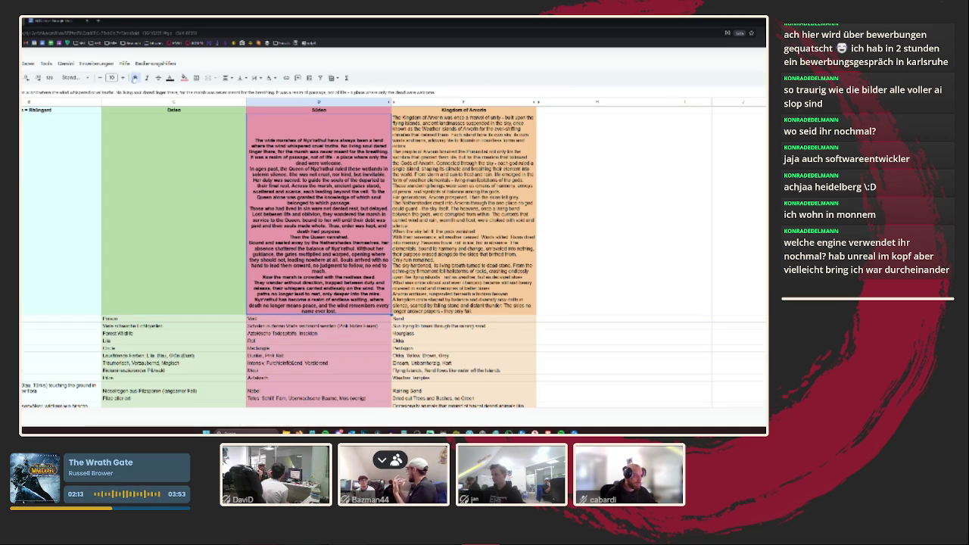
- Left-align the Nyzhathul lore, then select the Myr Vanyel text in the lore document
{"action": "left_click", "coordinate": [226, 78]}
{"action": "left_click", "coordinate": [228, 91]}
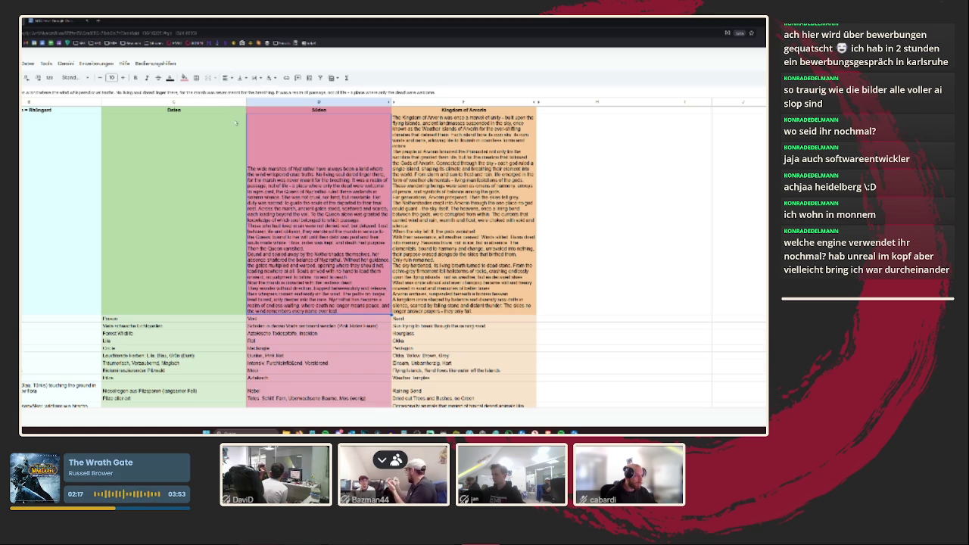
{"action": "left_click", "coordinate": [61, 22]}
{"action": "mouse_move", "coordinate": [433, 330]}
{"action": "left_mouse_down"}
{"action": "mouse_move", "coordinate": [290, 172]}
{"action": "mouse_move", "coordinate": [285, 262]}
{"action": "left_mouse_up"}
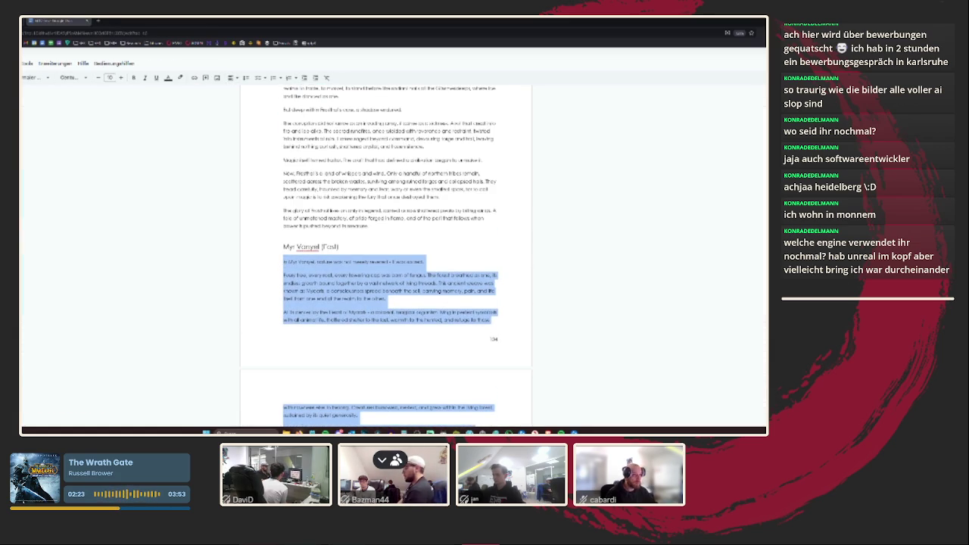
- Paste the Myr Vanyel lore into the empty lore cell under Dalan
{"action": "key", "text": "ctrl+Tab"}
{"action": "left_click", "coordinate": [186, 215]}
{"action": "key", "text": "ctrl+v"}
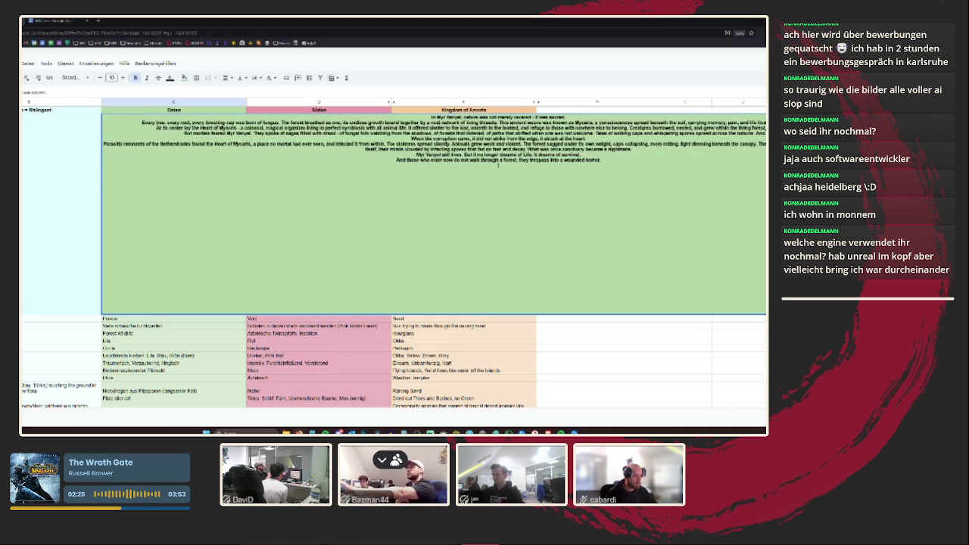
{"action": "left_click", "coordinate": [50, 212]}
- Copy the northern lore paragraph from the document into the first region's lore cell
{"action": "key", "text": "ctrl+Tab"}
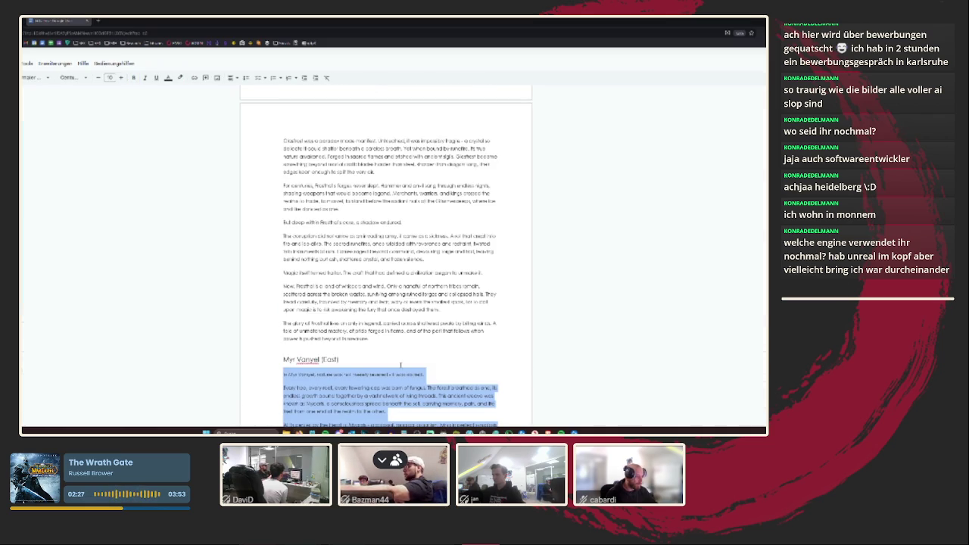
{"action": "left_click_drag", "start_coordinate": [283, 141], "coordinate": [369, 340]}
{"action": "mouse_move", "coordinate": [283, 140]}
{"action": "left_mouse_down"}
{"action": "mouse_move", "coordinate": [290, 195]}
{"action": "mouse_move", "coordinate": [283, 179]}
{"action": "left_mouse_up"}
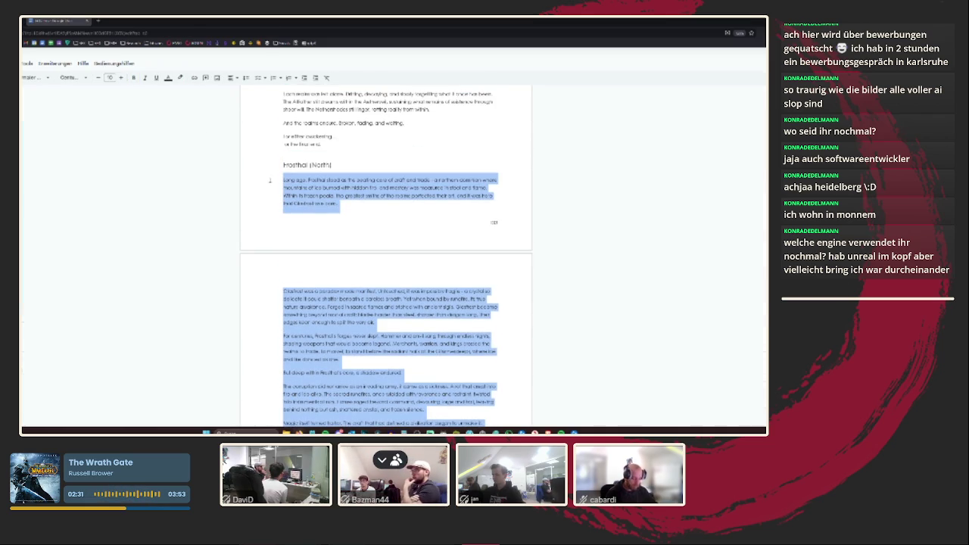
{"action": "key", "text": "ctrl+shift+Tab"}
{"action": "key", "text": "ctrl+v"}
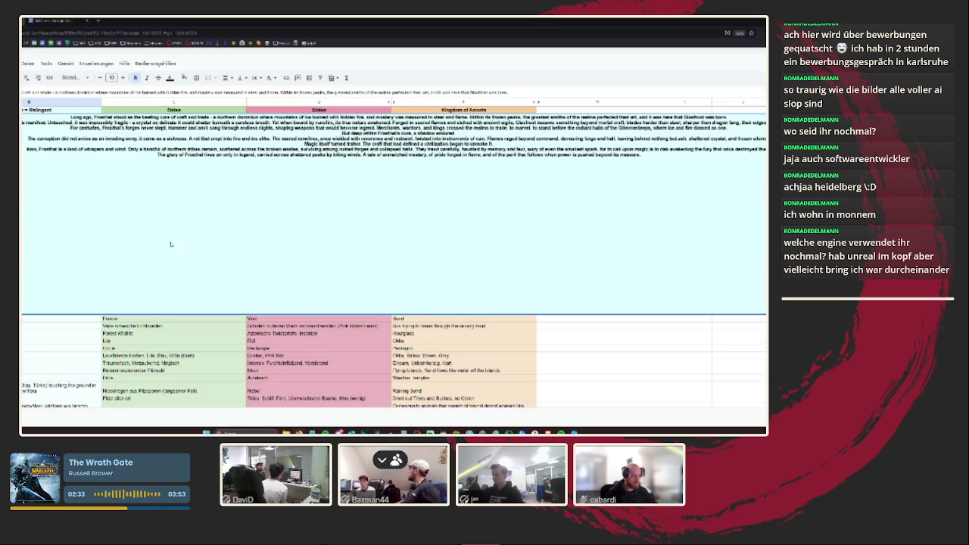
{"action": "key", "text": "ctrl+z"}
{"action": "key", "text": "ctrl+v"}
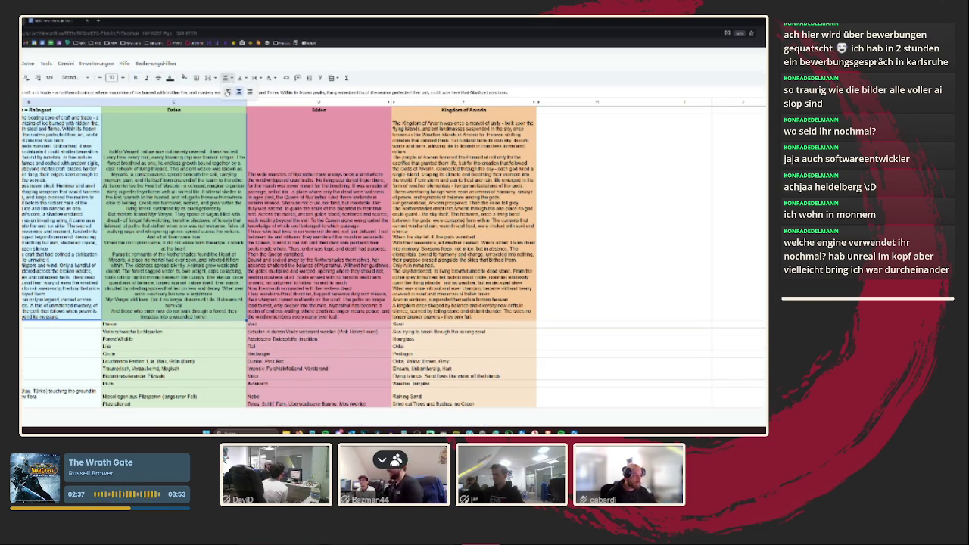
{"action": "key", "text": "Tab"}
- Set vertical alignment to Top for all four region lore cells
{"action": "left_click_drag", "start_coordinate": [60, 212], "coordinate": [462, 212]}
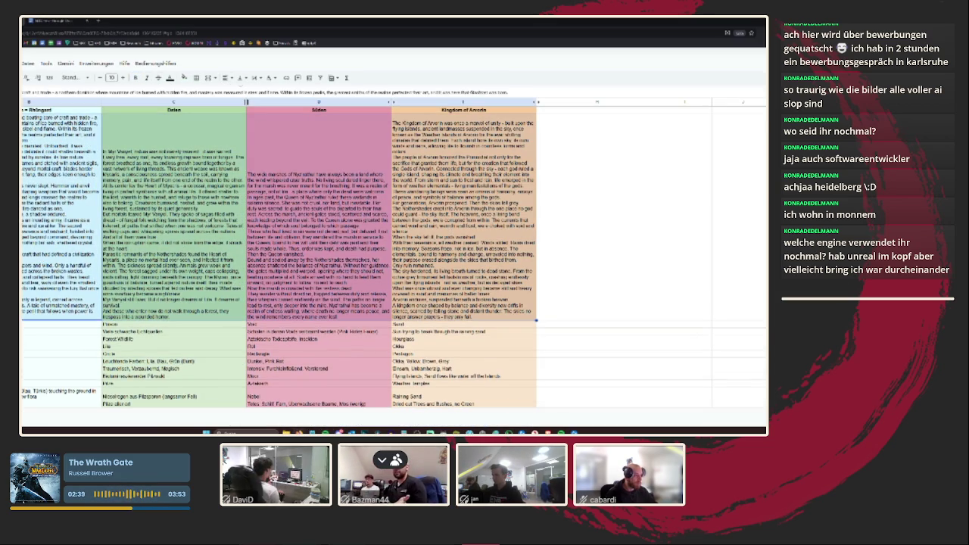
{"action": "left_click", "coordinate": [225, 77]}
{"action": "left_click", "coordinate": [241, 77]}
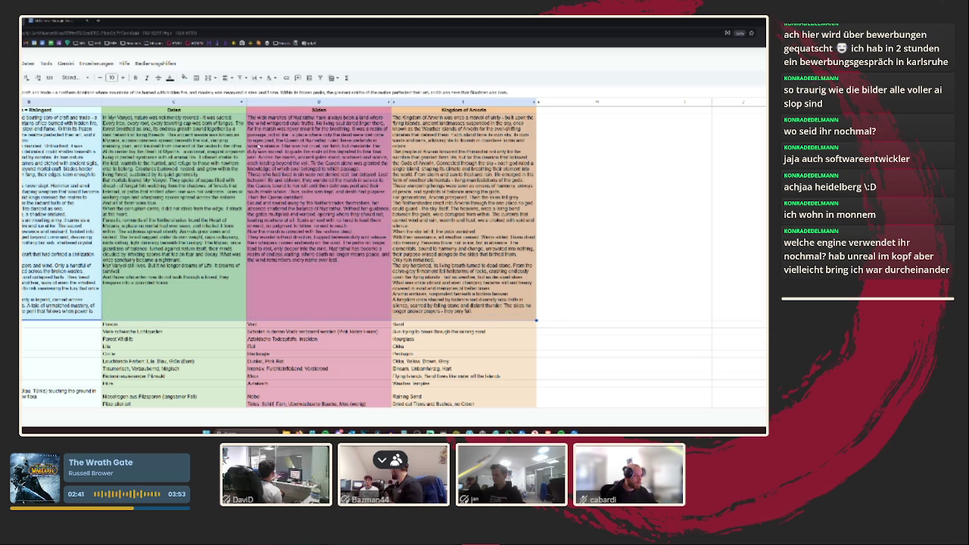
{"action": "left_click", "coordinate": [242, 91]}
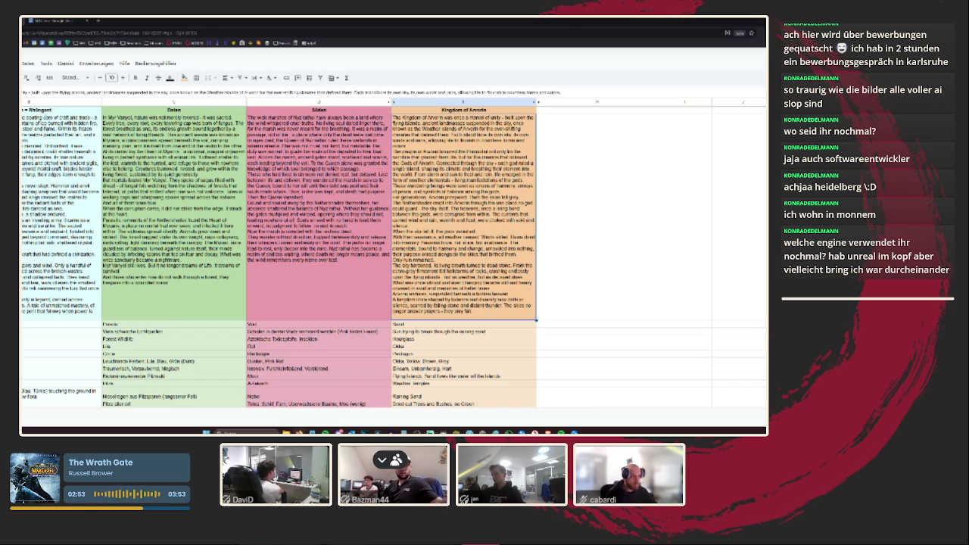
- Add 'North' to the first region header and rename column C to 'Myr Vanyal, East'
{"action": "left_click", "coordinate": [30, 111]}
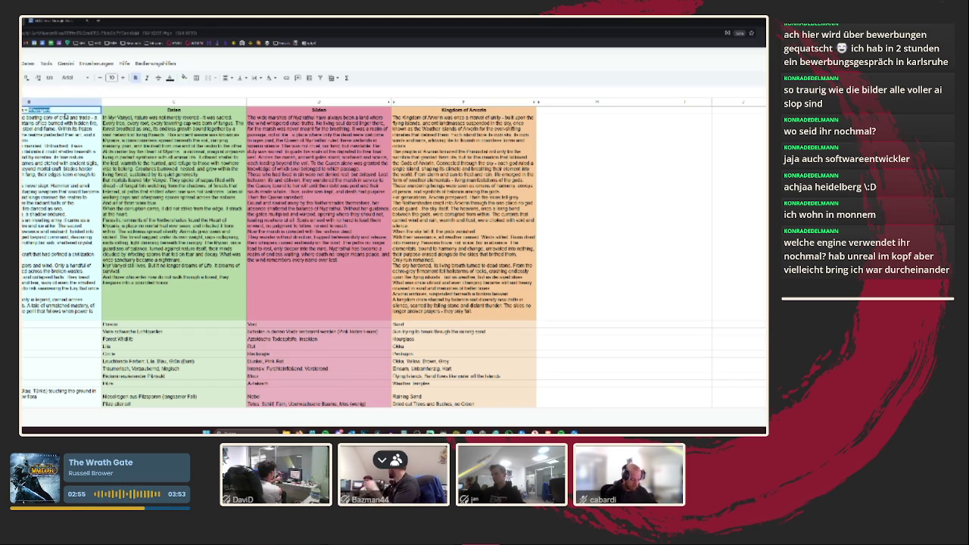
{"action": "type", "text": "Norden"}
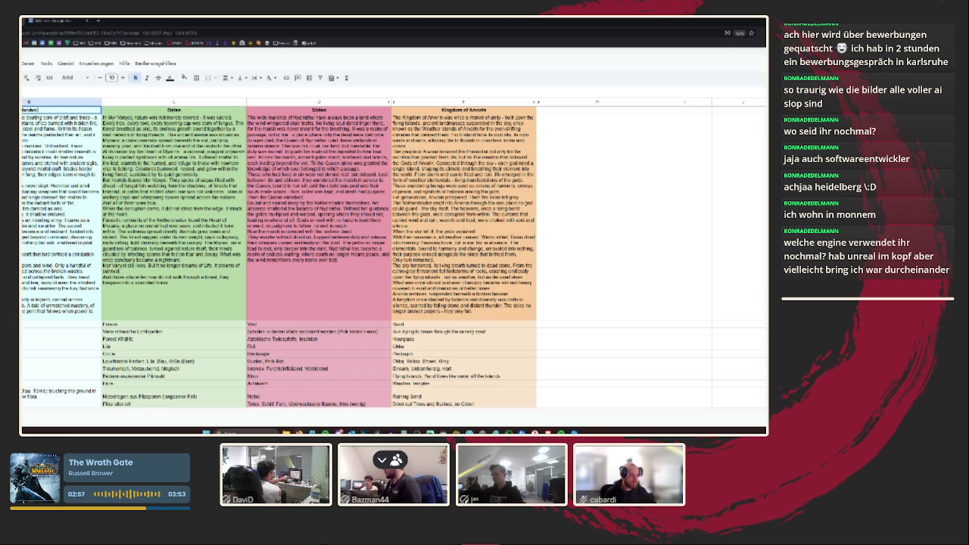
{"action": "key", "text": "BackSpace"}
{"action": "key", "text": "BackSpace"}
{"action": "key", "text": "BackSpace"}
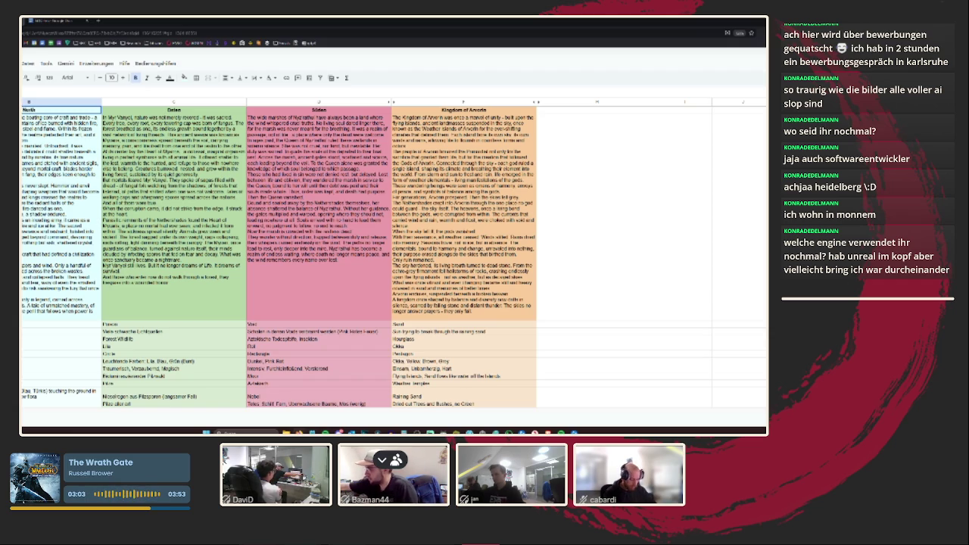
{"action": "type", "text": "thal,"}
{"action": "key", "text": "Return"}
{"action": "type", "text": "My"}
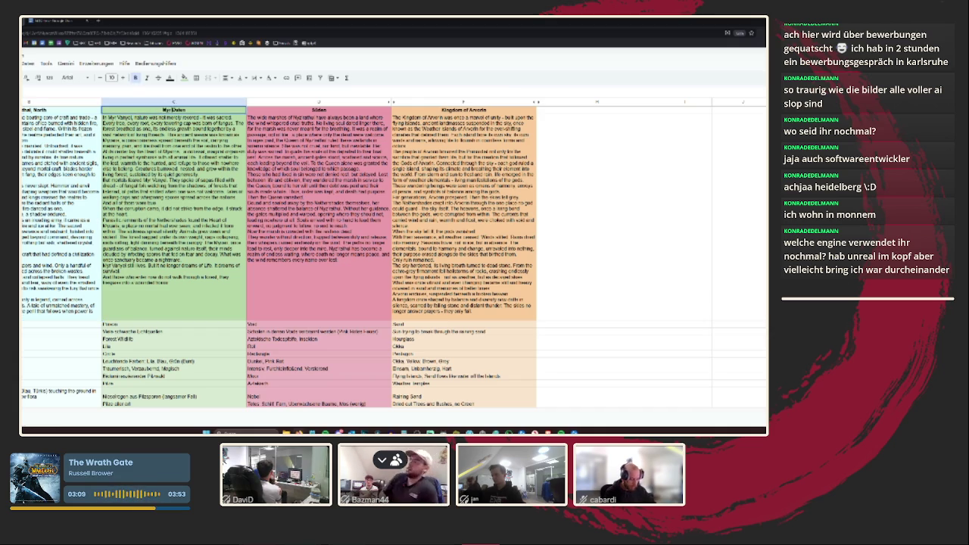
{"action": "type", "text": "r Vanyal,"}
{"action": "key", "text": "Return"}
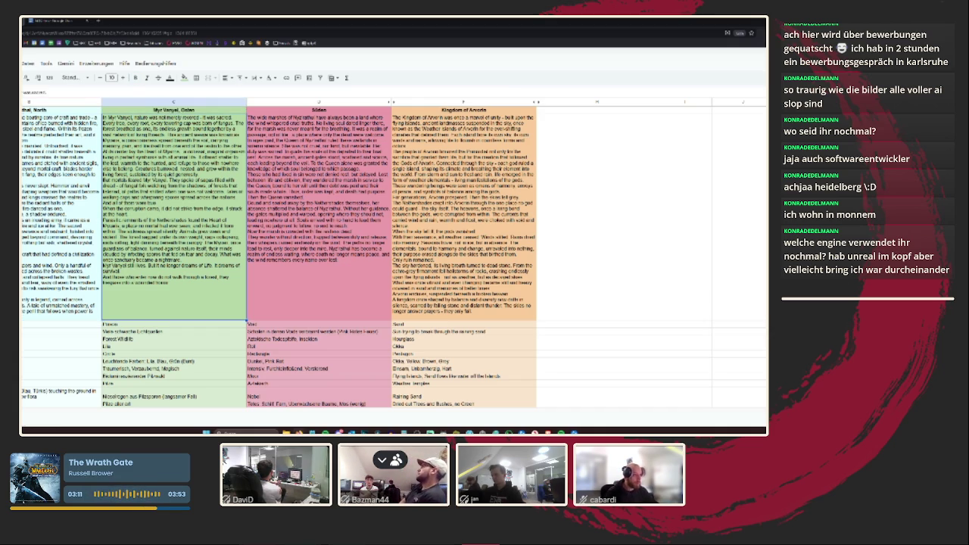
{"action": "double_click", "coordinate": [229, 110]}
{"action": "key", "text": "BackSpace"}
{"action": "key", "text": "BackSpace"}
{"action": "key", "text": "BackSpace"}
{"action": "type", "text": "Earst"}
{"action": "key", "text": "Tab"}
{"action": "type", "text": "Nyd'nahl"}
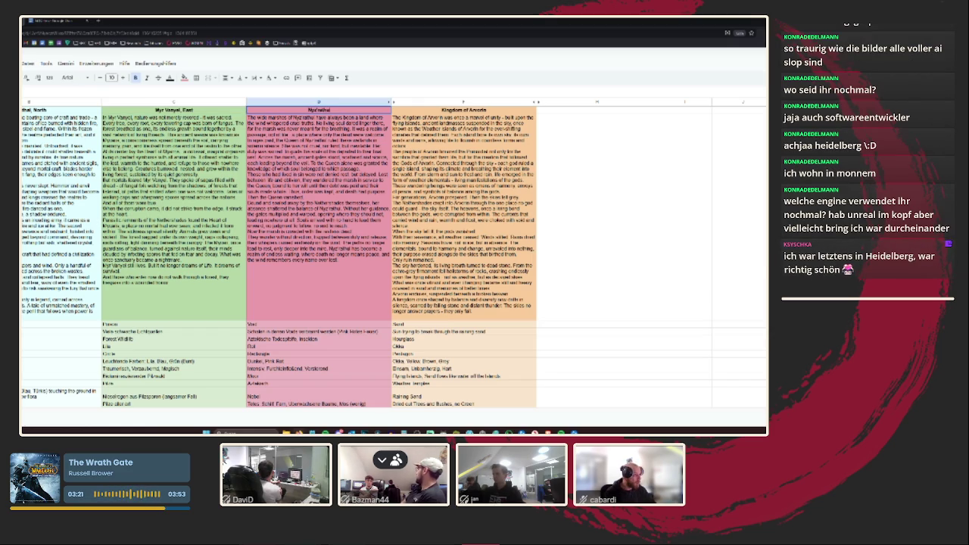
- Append 'South' to the southern header and 'West' to 'Kingdom of Arvorin'
{"action": "type", "text": "ul"}
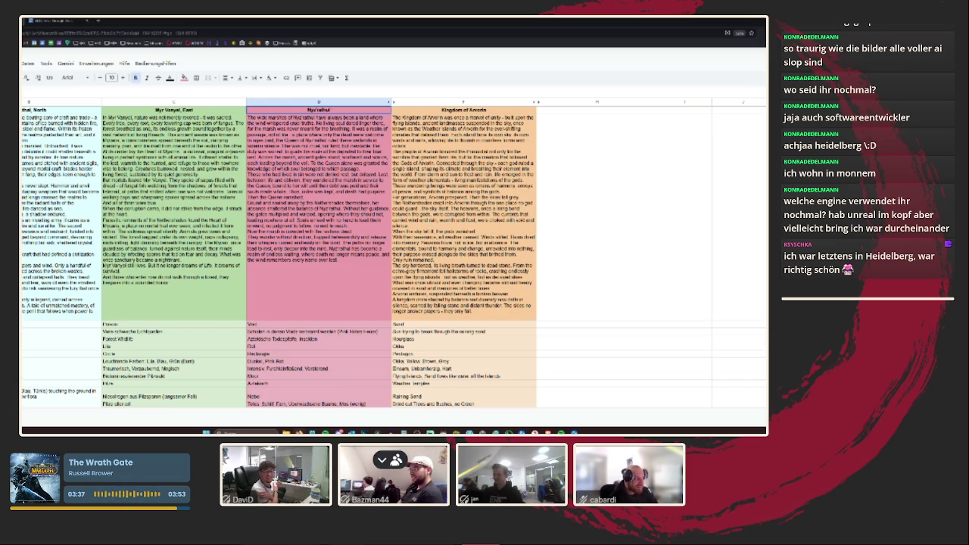
{"action": "type", "text": ", Tou"}
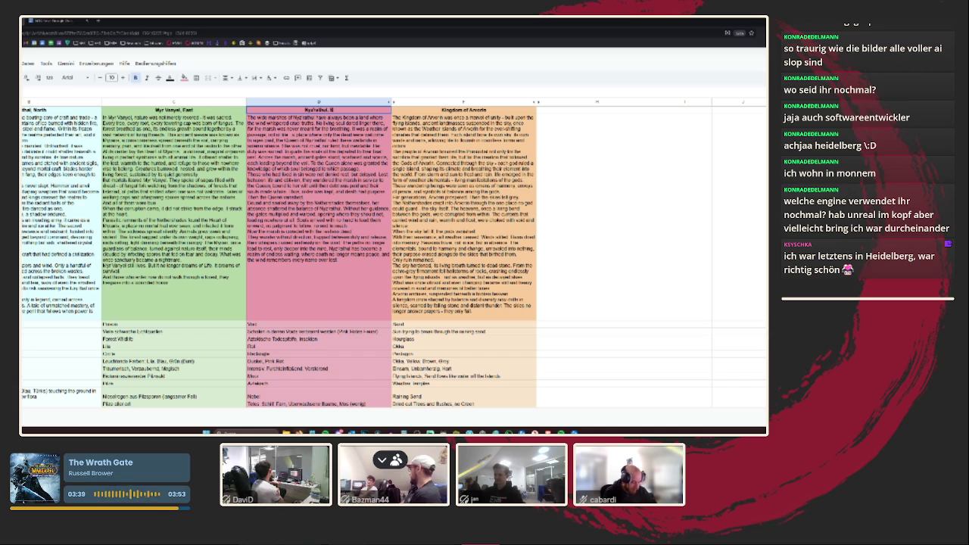
{"action": "type", "text": "th"}
{"action": "key", "text": "Tab"}
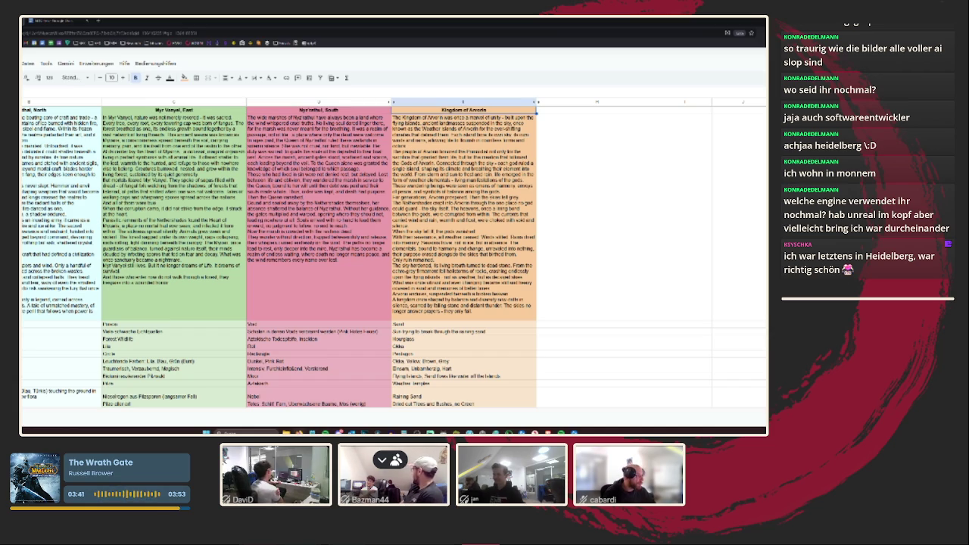
{"action": "key", "text": "Return"}
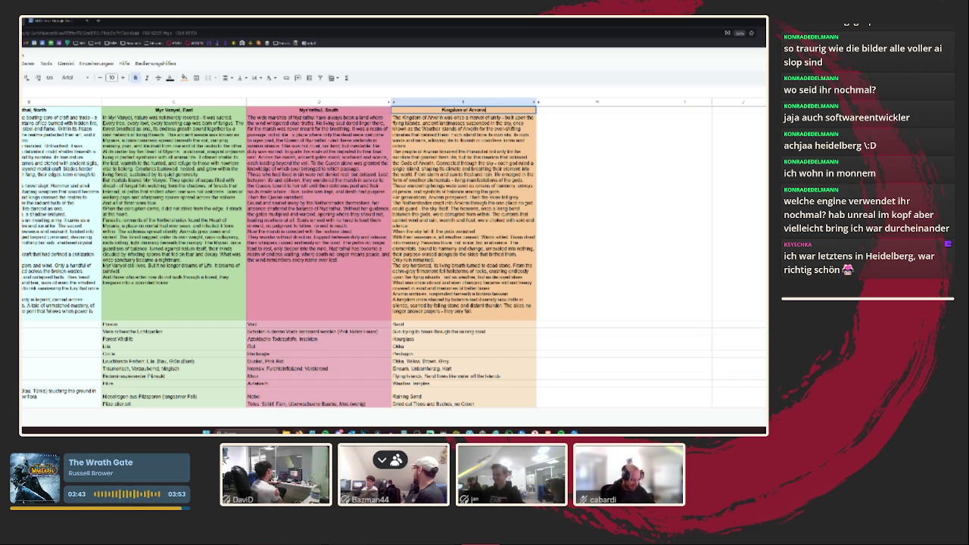
{"action": "type", "text": ","}
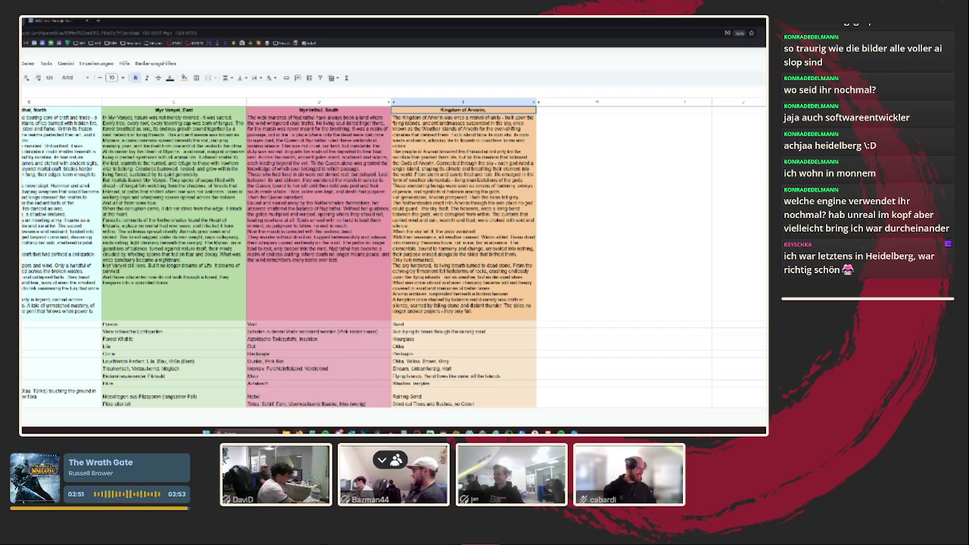
{"action": "type", "text": " West"}
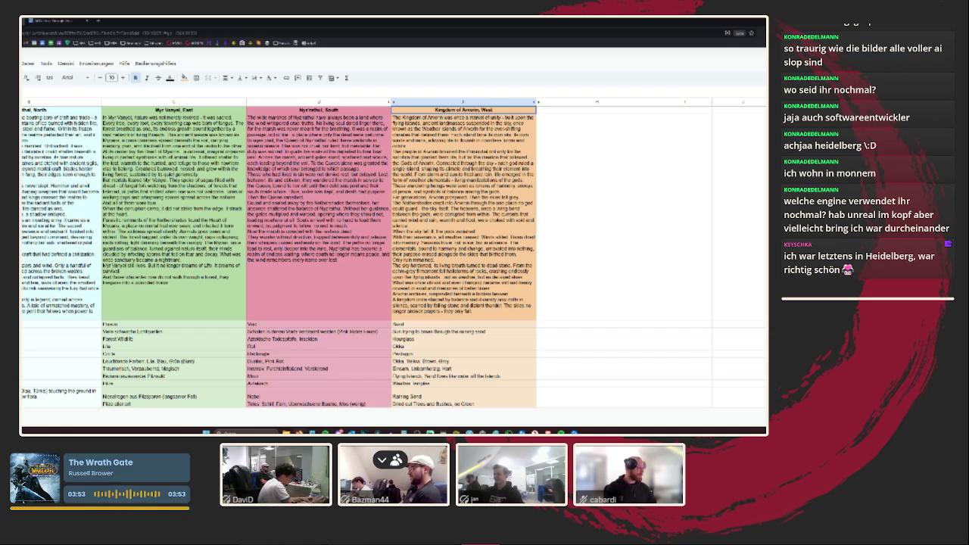
{"action": "left_click", "coordinate": [385, 255]}
{"action": "left_click", "coordinate": [463, 243]}
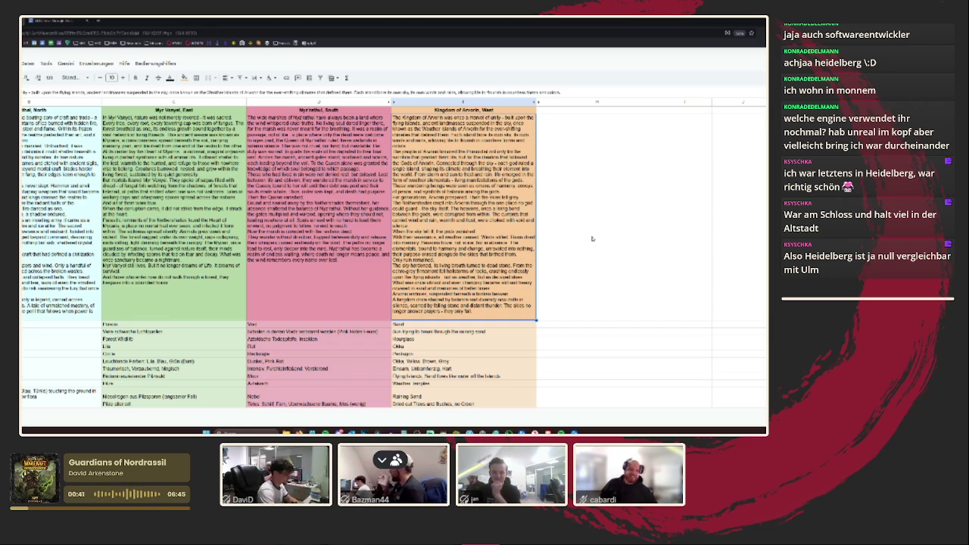
{"action": "left_click", "coordinate": [336, 292]}
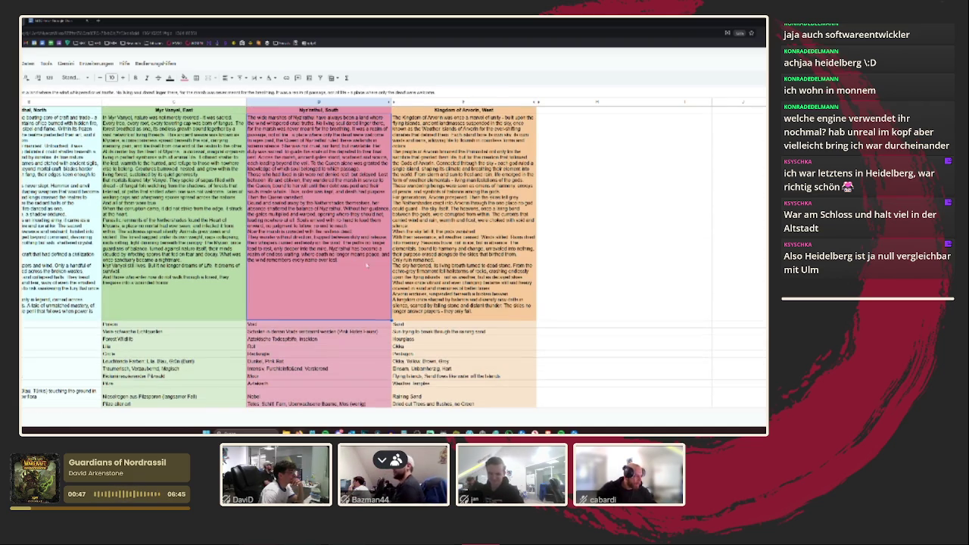
{"action": "left_click", "coordinate": [354, 259]}
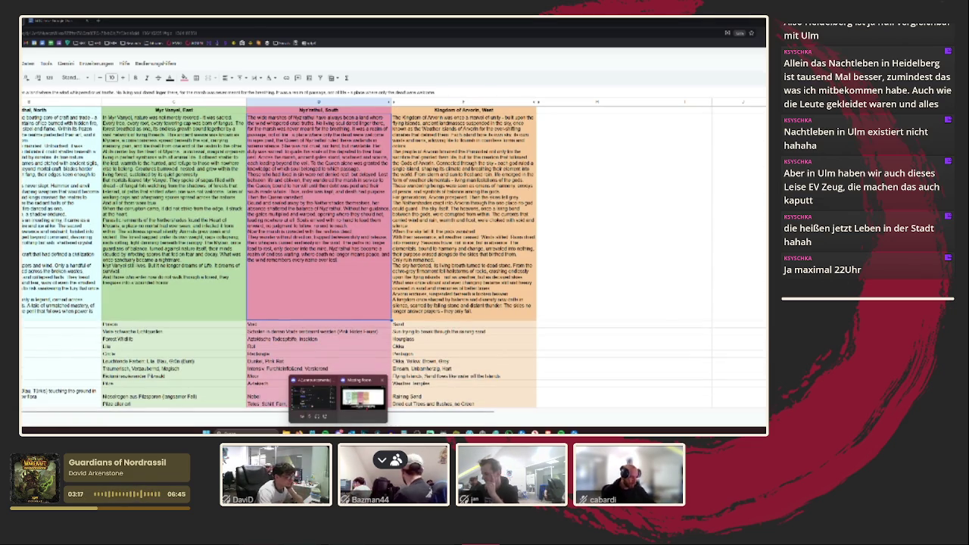
- Return to the spreadsheet and start a new keyword entry below column F's keywords
{"action": "left_click", "coordinate": [363, 397]}
{"action": "left_click", "coordinate": [314, 407]}
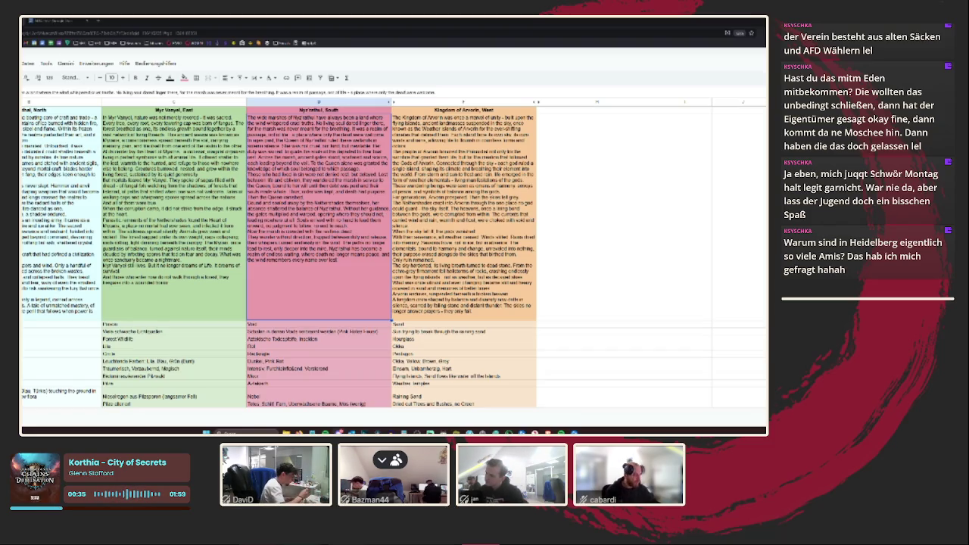
{"action": "scroll", "coordinate": [401, 328], "scroll_direction": "down", "scroll_amount": 3}
{"action": "left_click", "coordinate": [438, 318]}
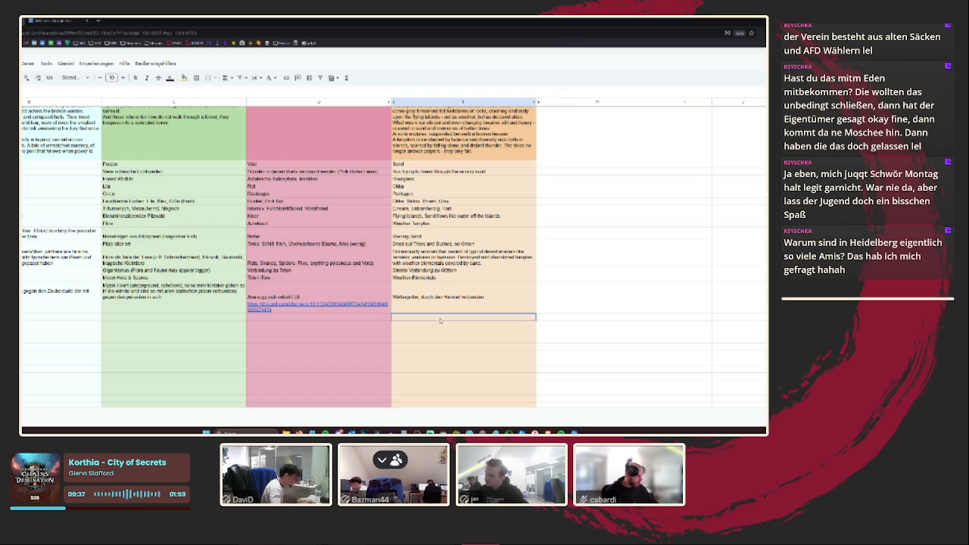
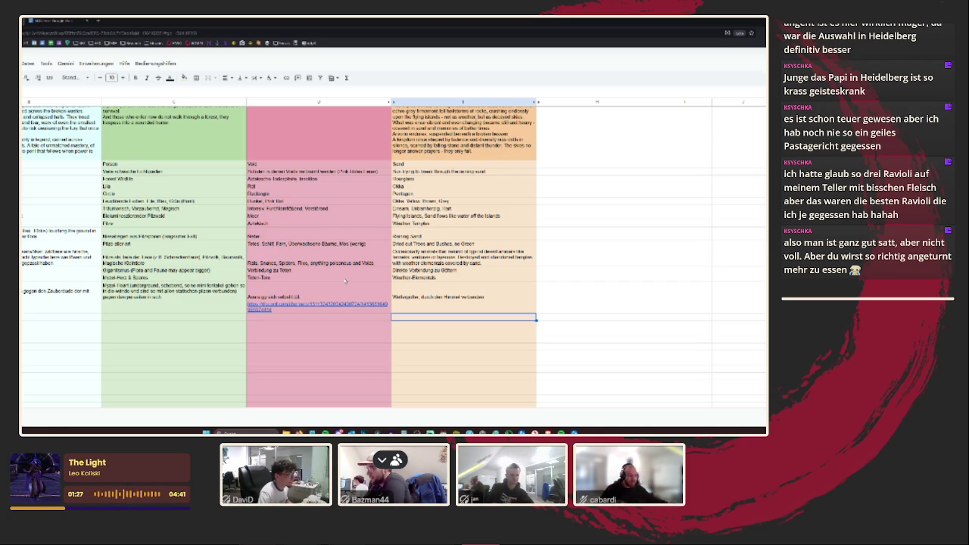
- Check the image rows under the region columns, selecting the empty orange-column cell and floating-island image
{"action": "left_click", "coordinate": [453, 309]}
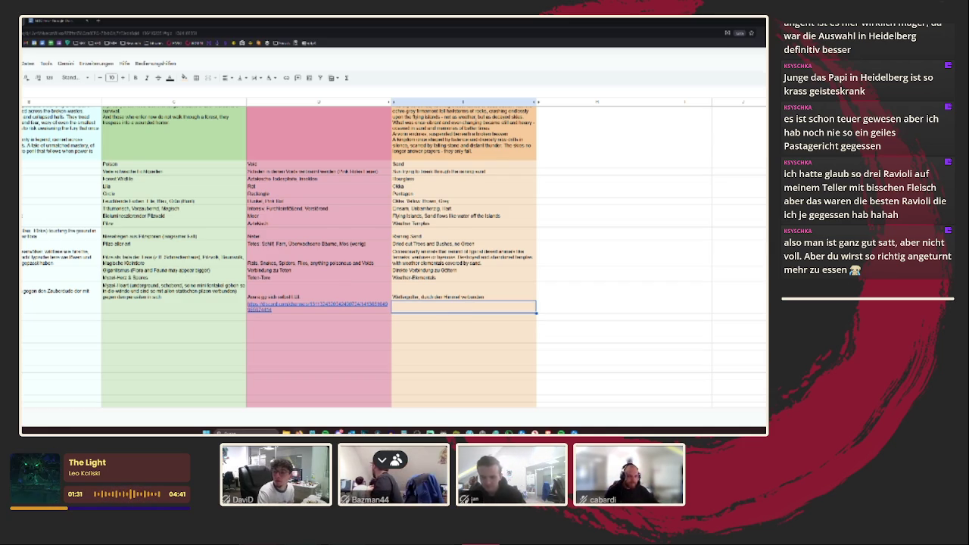
{"action": "scroll", "coordinate": [394, 328], "scroll_direction": "down", "scroll_amount": 5}
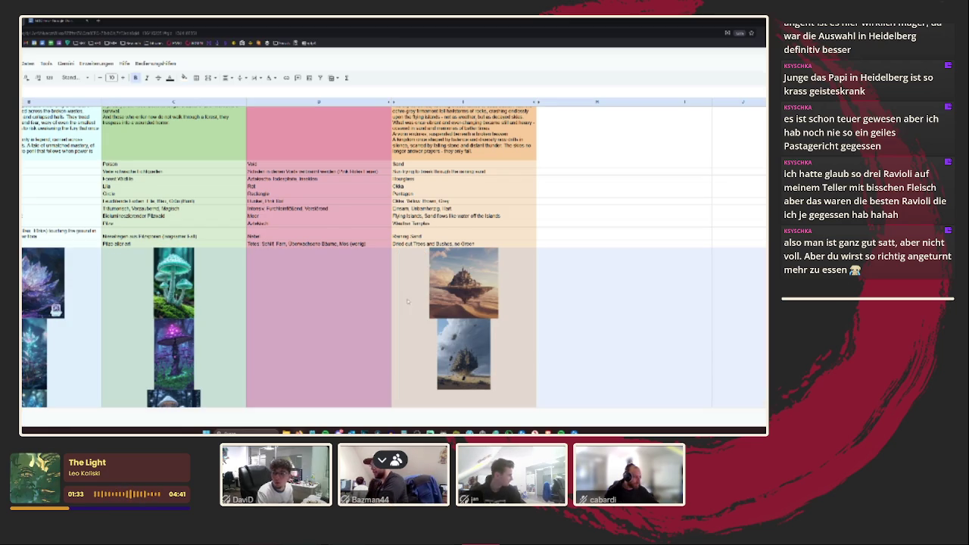
{"action": "left_click", "coordinate": [425, 292]}
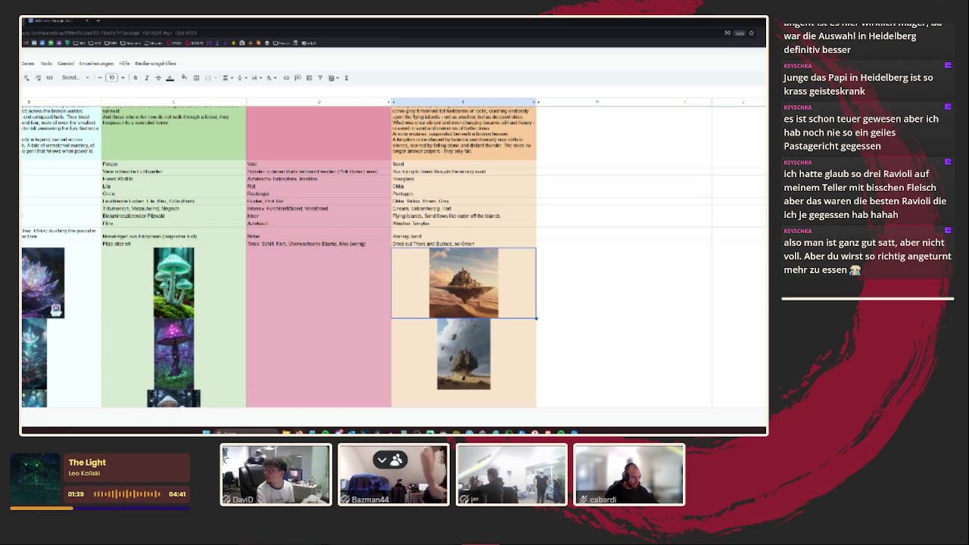
{"action": "scroll", "coordinate": [432, 274], "scroll_direction": "down", "scroll_amount": 3}
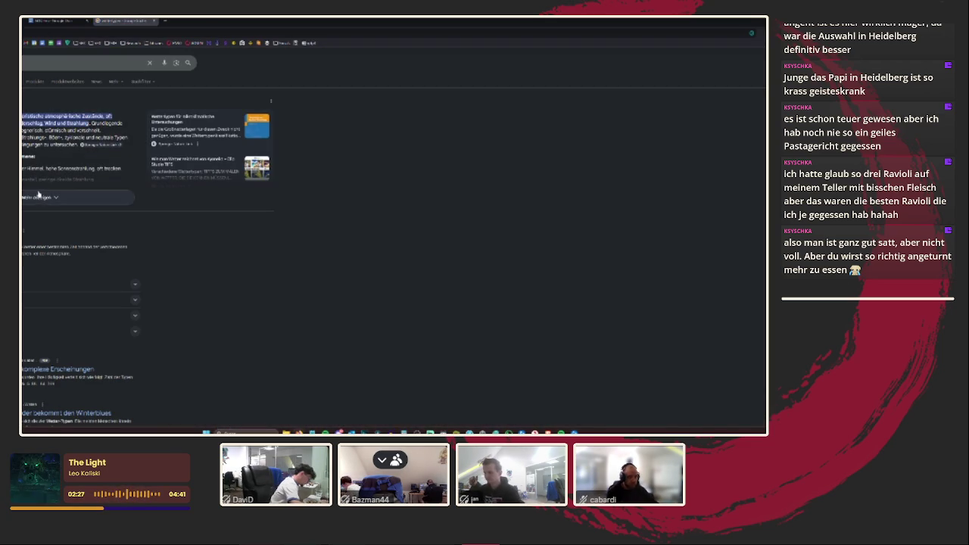
- Expand the weather-types search answer and paste its text below the golem image in the sheet
{"action": "left_click", "coordinate": [39, 198]}
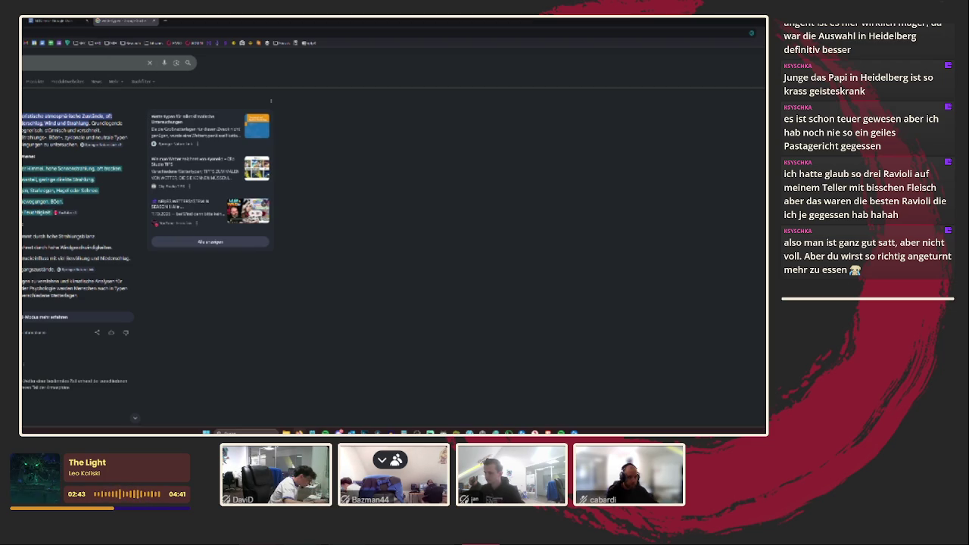
{"action": "key", "text": "ctrl+Tab"}
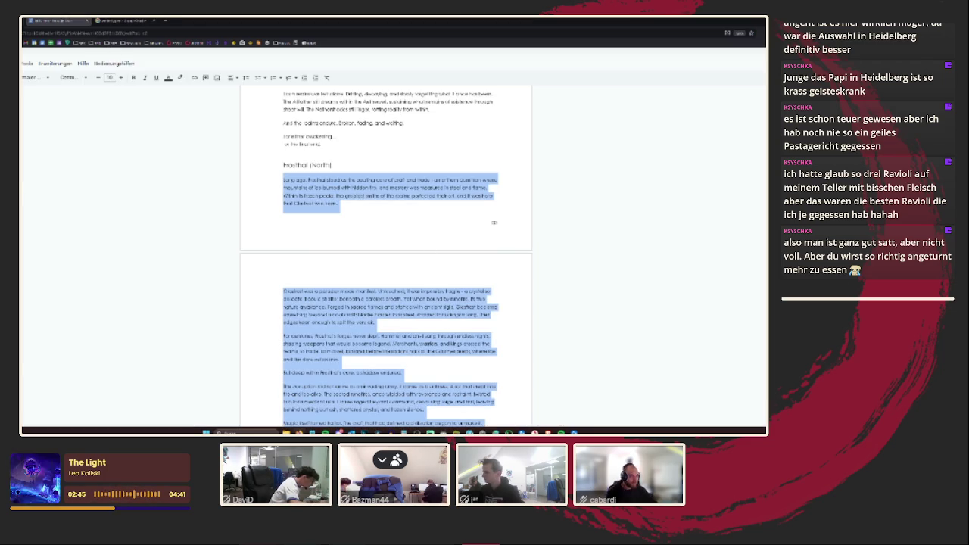
{"action": "key", "text": "ctrl+Tab"}
{"action": "key", "text": "ctrl+v"}
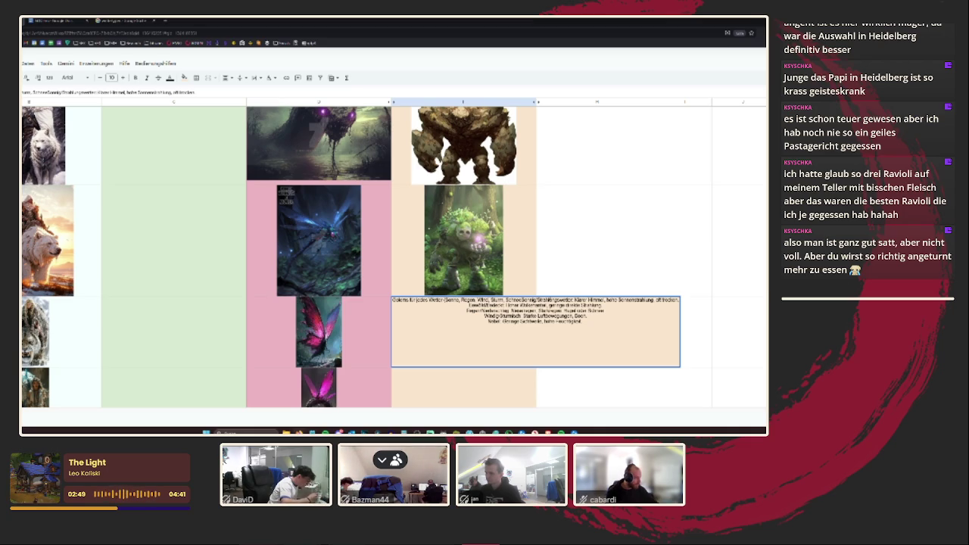
- Replace 'jedes' so the heading reads 'Golems für verschiedene Wettertypen'
{"action": "left_click_drag", "start_coordinate": [521, 299], "coordinate": [428, 299]}
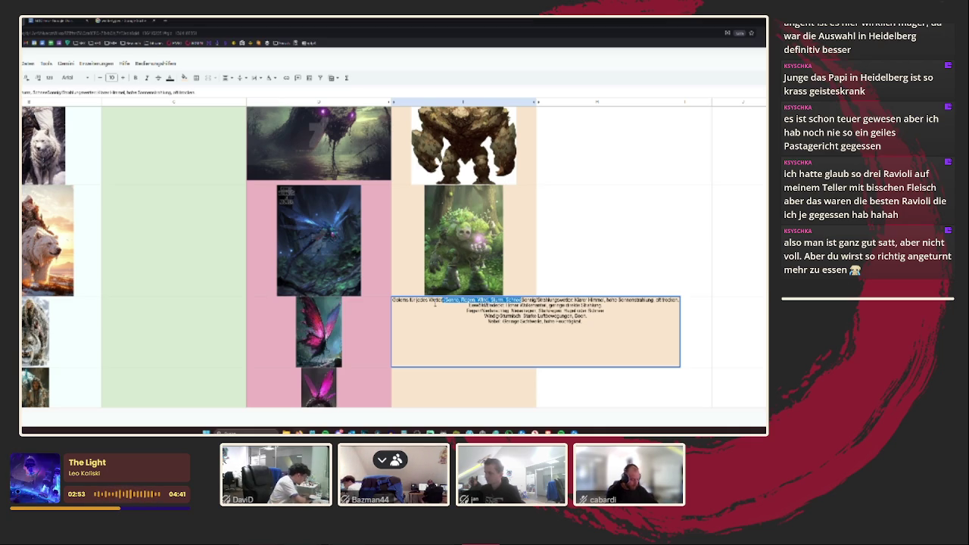
{"action": "left_click", "coordinate": [463, 240]}
{"action": "double_click", "coordinate": [464, 333]}
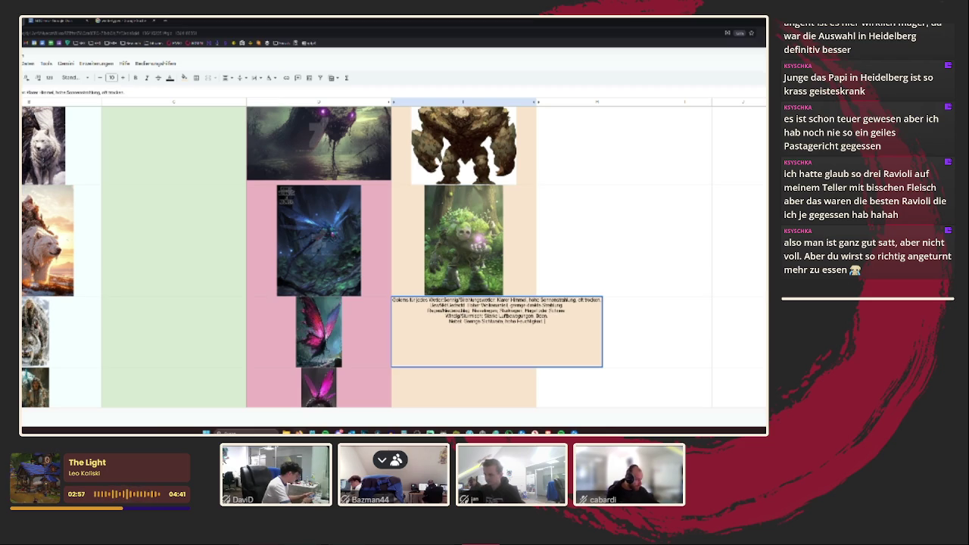
{"action": "left_click", "coordinate": [453, 293]}
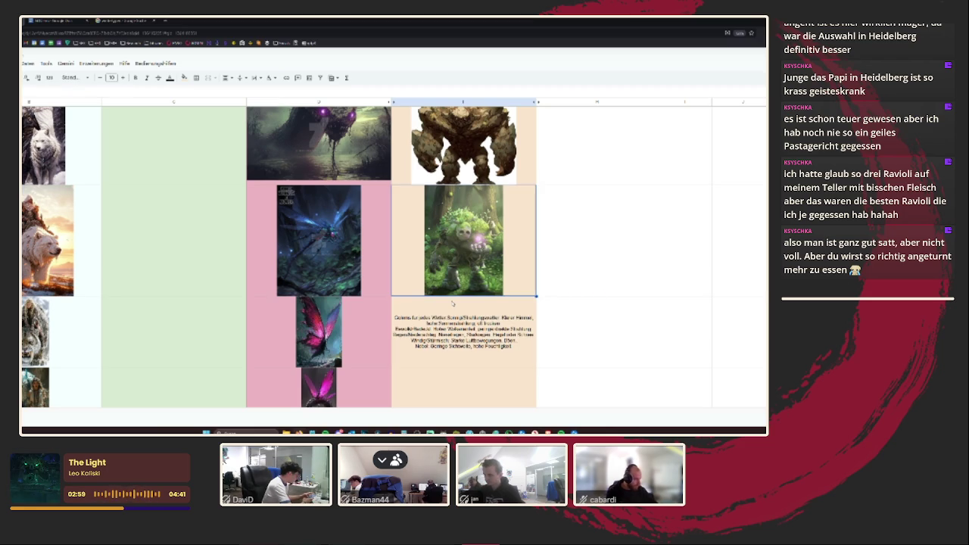
{"action": "double_click", "coordinate": [453, 304]}
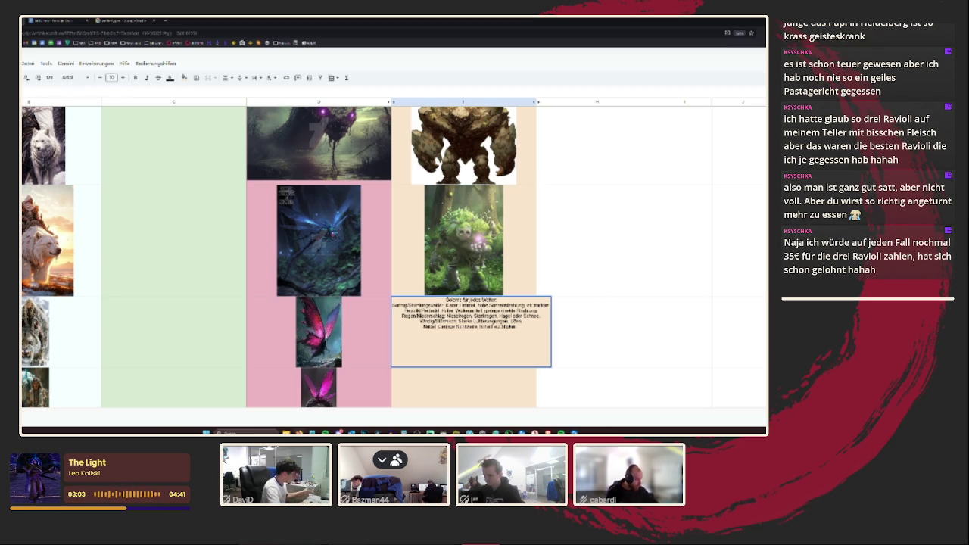
{"action": "double_click", "coordinate": [475, 300]}
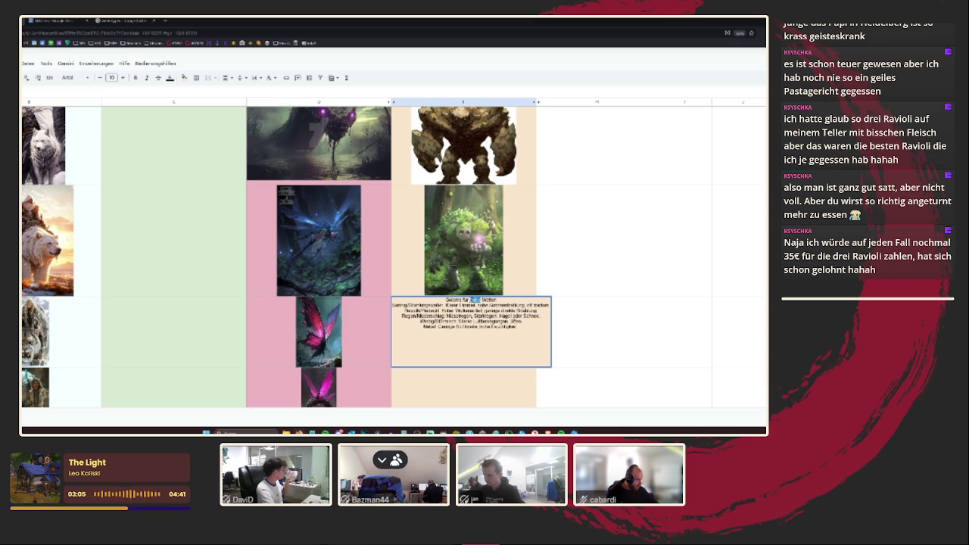
{"action": "type", "text": "verschiedenes"}
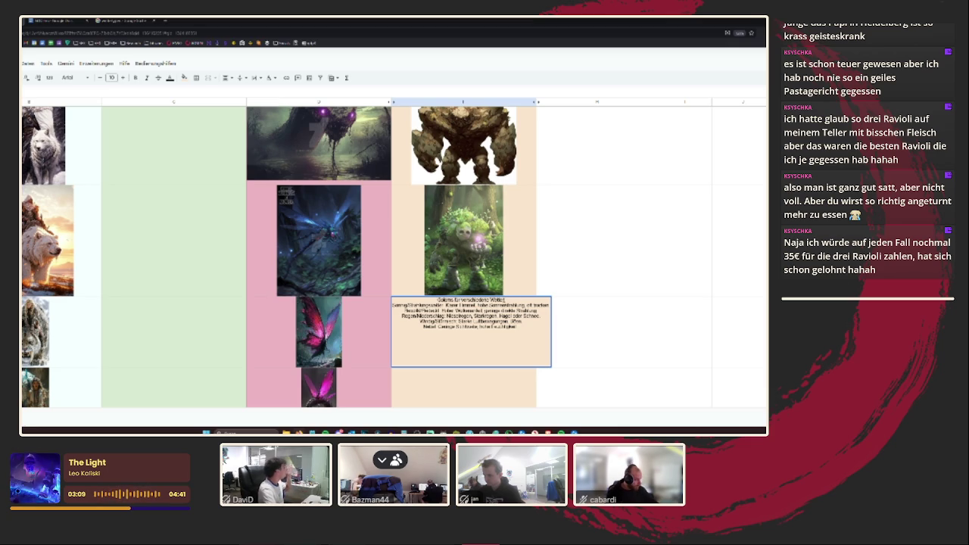
{"action": "key", "text": "BackSpace"}
{"action": "type", "text": "typen"}
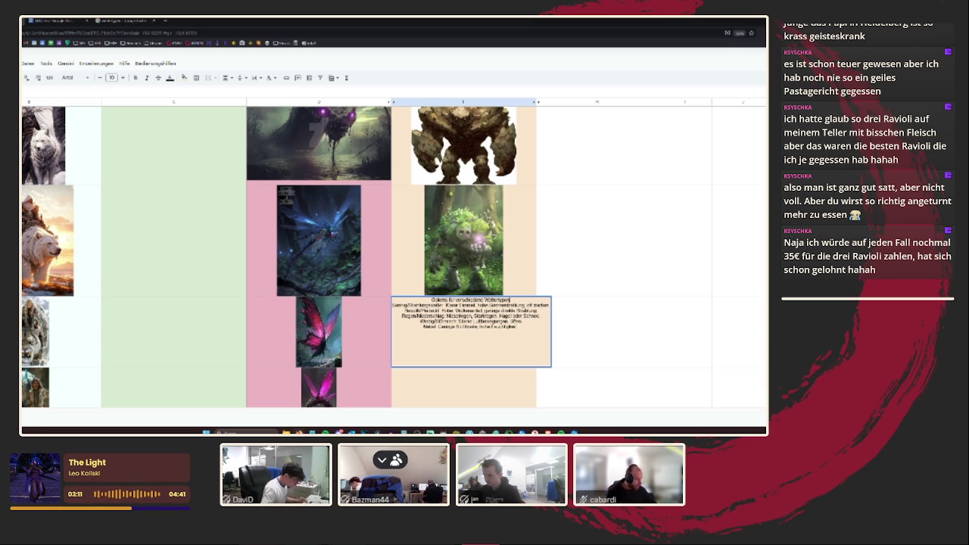
{"action": "key", "text": "Return"}
- Bold the weather labels Sonnig/Strahlungswetter, Wind/Stürmisch and Nebel in the description
{"action": "scroll", "coordinate": [394, 257], "scroll_direction": "down", "scroll_amount": 3}
{"action": "scroll", "coordinate": [529, 295], "scroll_direction": "up", "scroll_amount": 3}
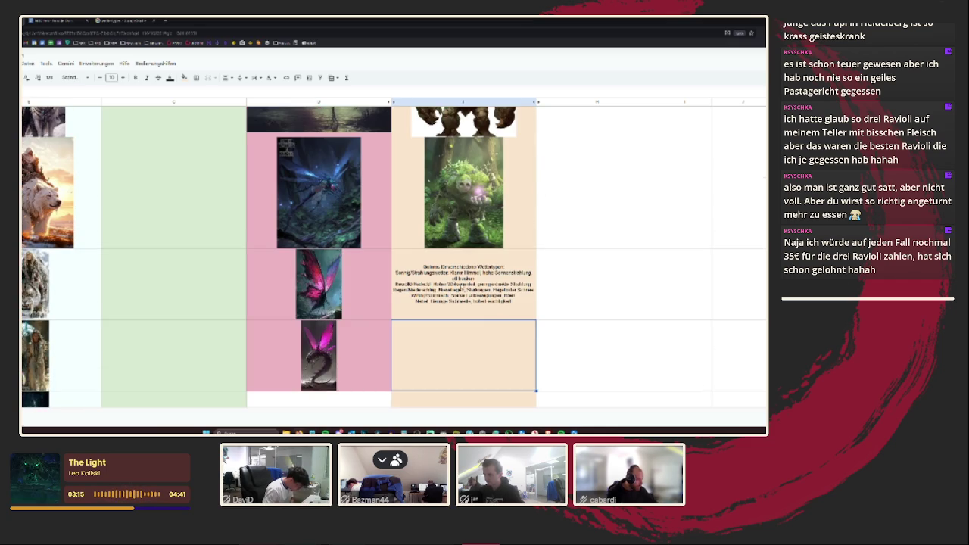
{"action": "double_click", "coordinate": [463, 284]}
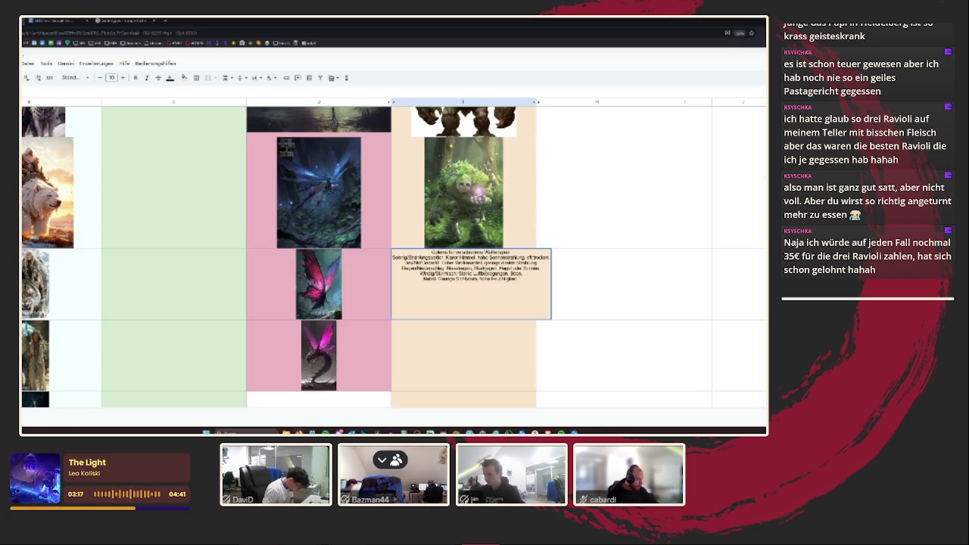
{"action": "mouse_move", "coordinate": [432, 252]}
{"action": "left_mouse_down"}
{"action": "mouse_move", "coordinate": [448, 268]}
{"action": "mouse_move", "coordinate": [421, 273]}
{"action": "left_mouse_up"}
{"action": "key", "text": "ctrl+b"}
{"action": "key", "text": "ctrl+b"}
{"action": "key", "text": "ctrl+b"}
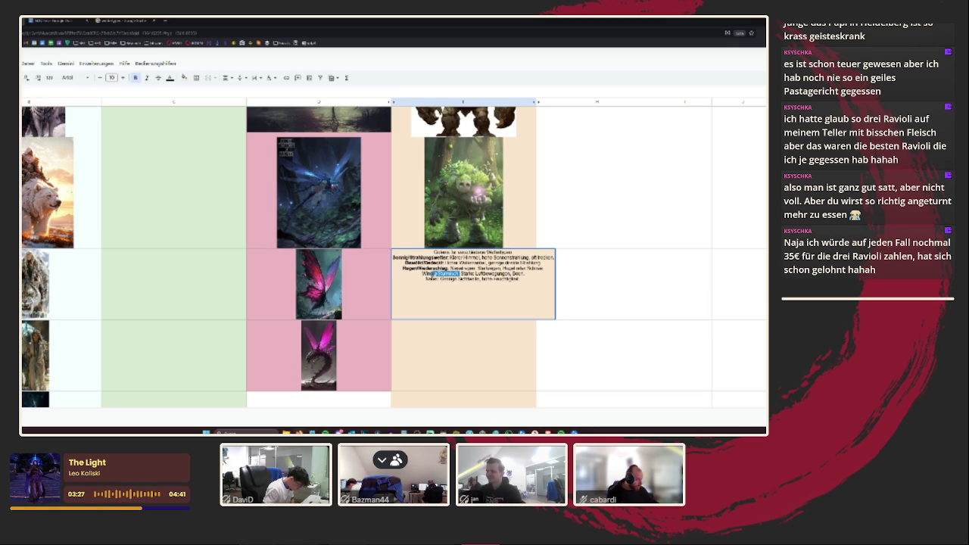
{"action": "key", "text": "ctrl+b"}
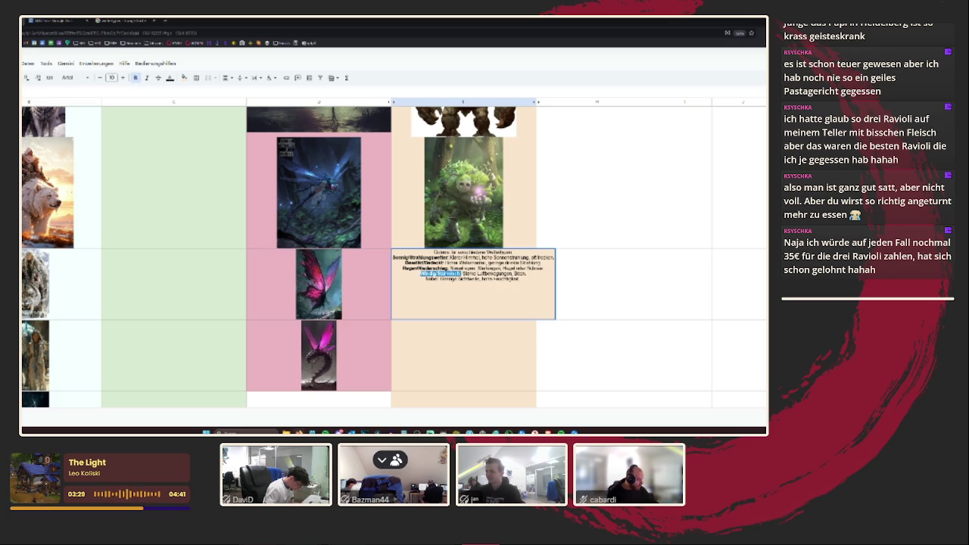
{"action": "left_click", "coordinate": [437, 279]}
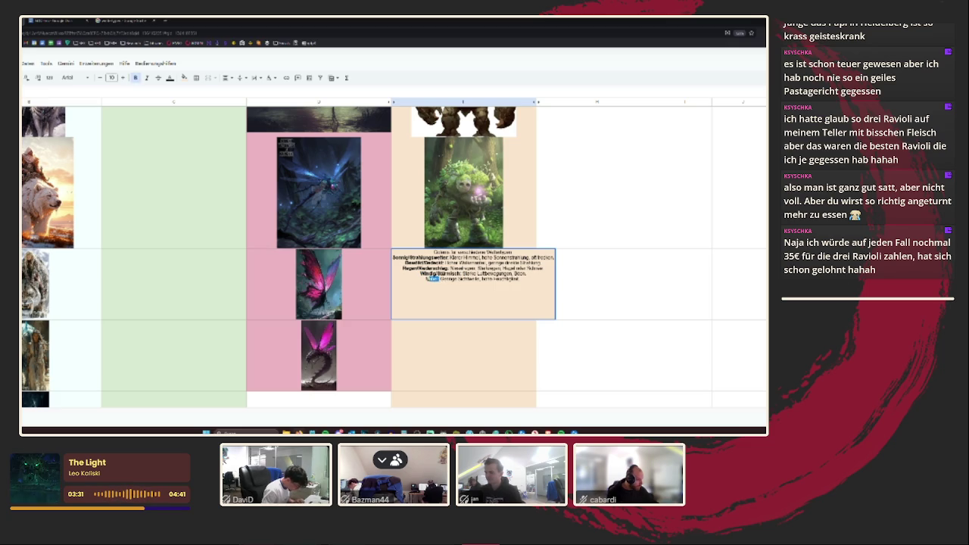
{"action": "key", "text": "ctrl+b"}
{"action": "left_click", "coordinate": [455, 338]}
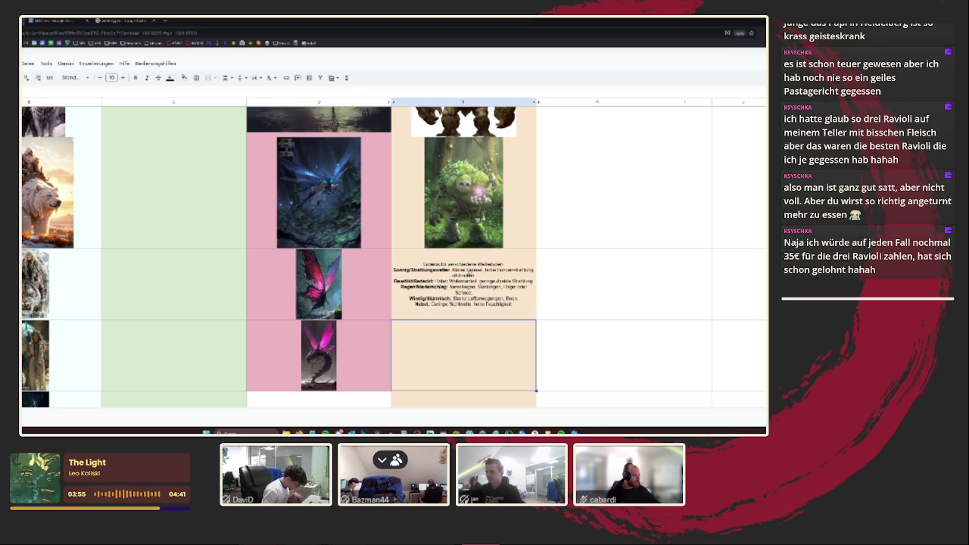
- Widen column E slightly and select the golem weather description cell
{"action": "left_click_drag", "start_coordinate": [536, 101], "coordinate": [568, 101]}
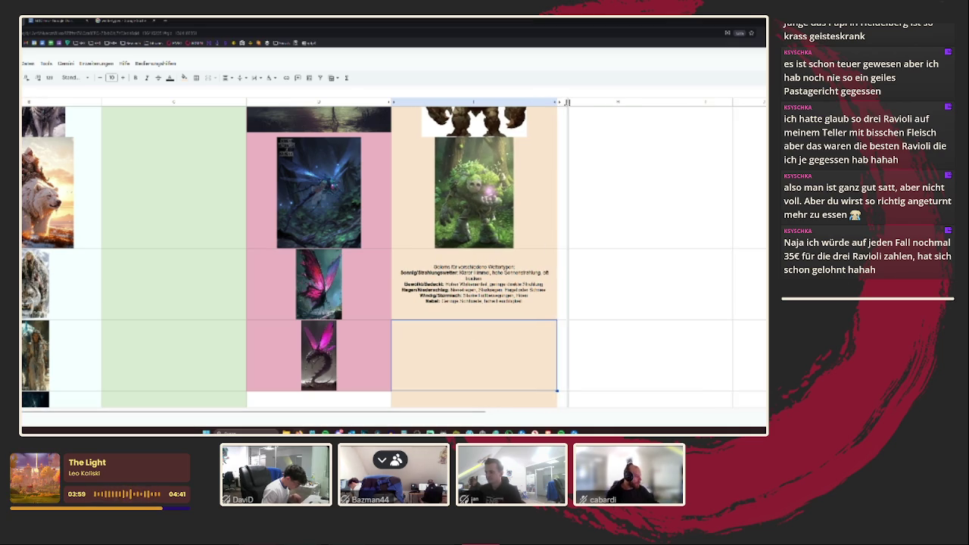
{"action": "left_click", "coordinate": [468, 281]}
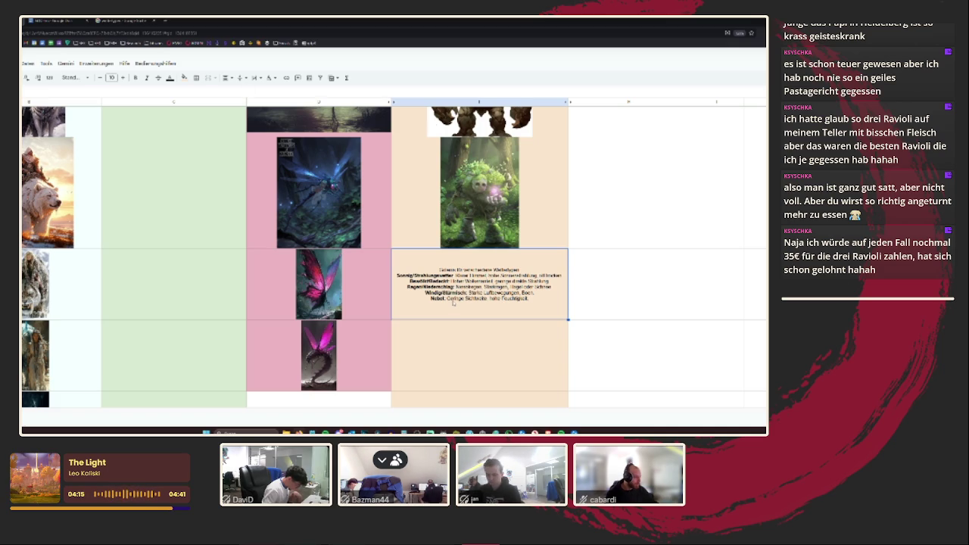
- Add a parenthetical note about golem-like elementals or elementals made of the matching weather
{"action": "double_click", "coordinate": [514, 301]}
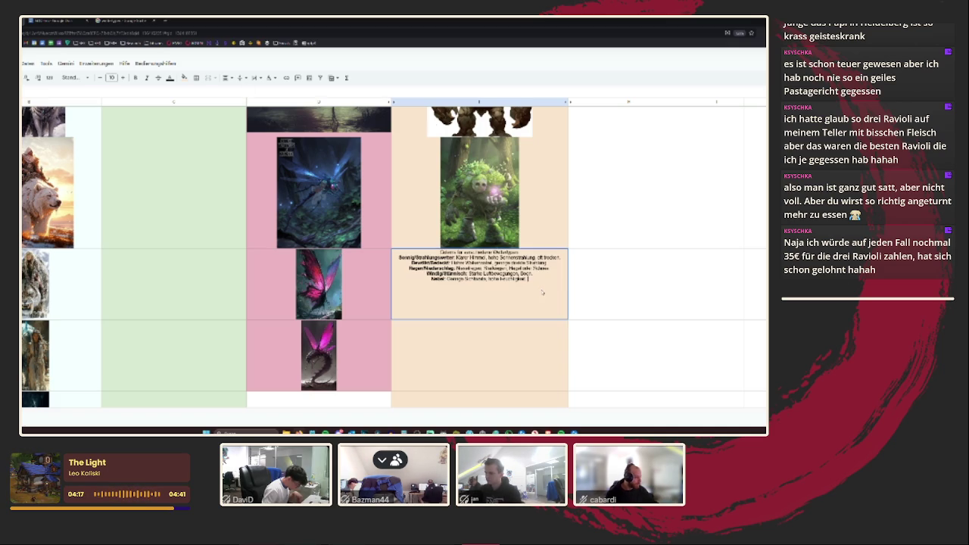
{"action": "key", "text": "shift+Return"}
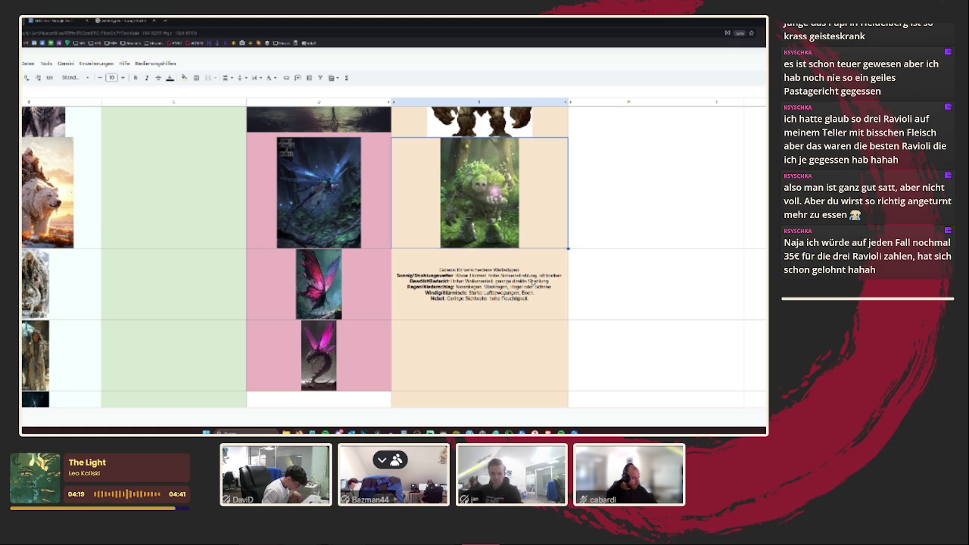
{"action": "double_click", "coordinate": [547, 291]}
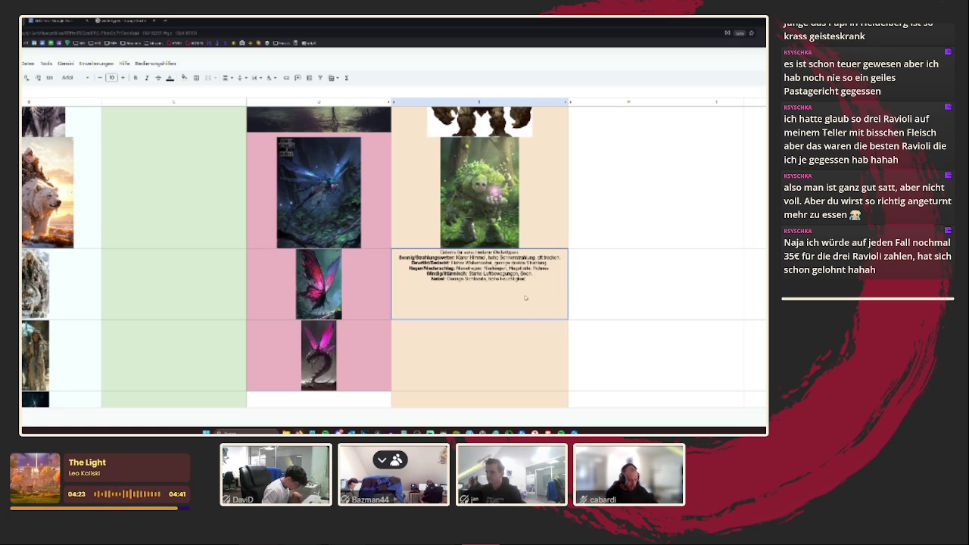
{"action": "type", "text": "Sonne kr"}
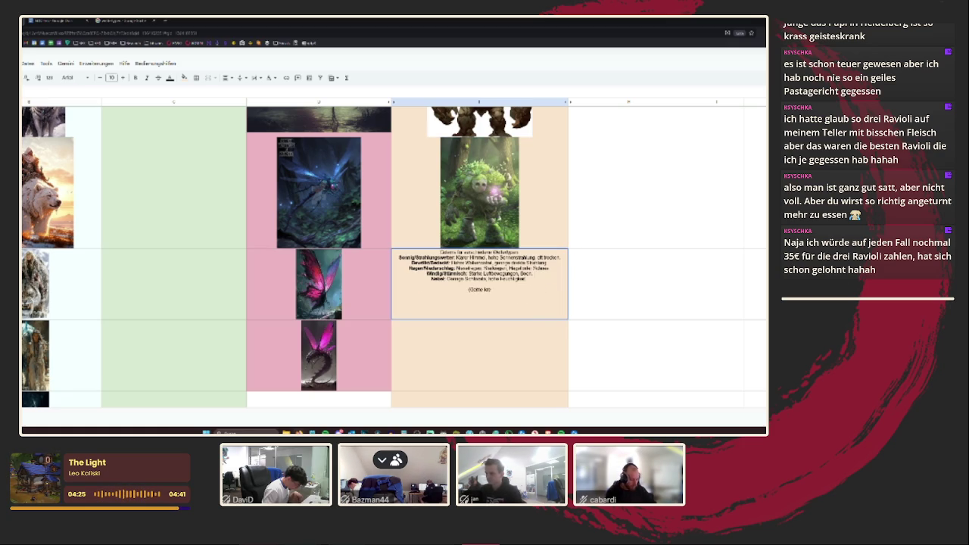
{"action": "type", "text": "eativ werden, ob die"}
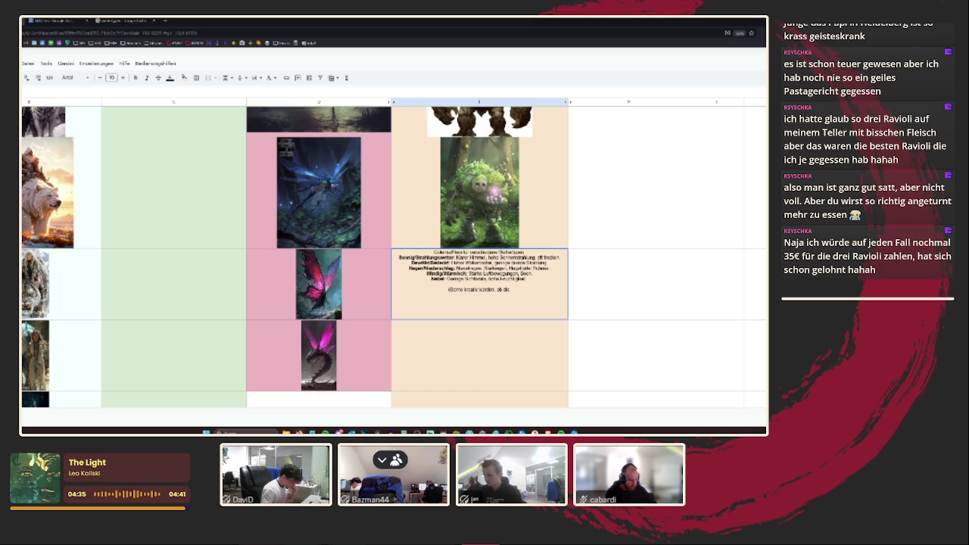
{"action": "double_click", "coordinate": [521, 295]}
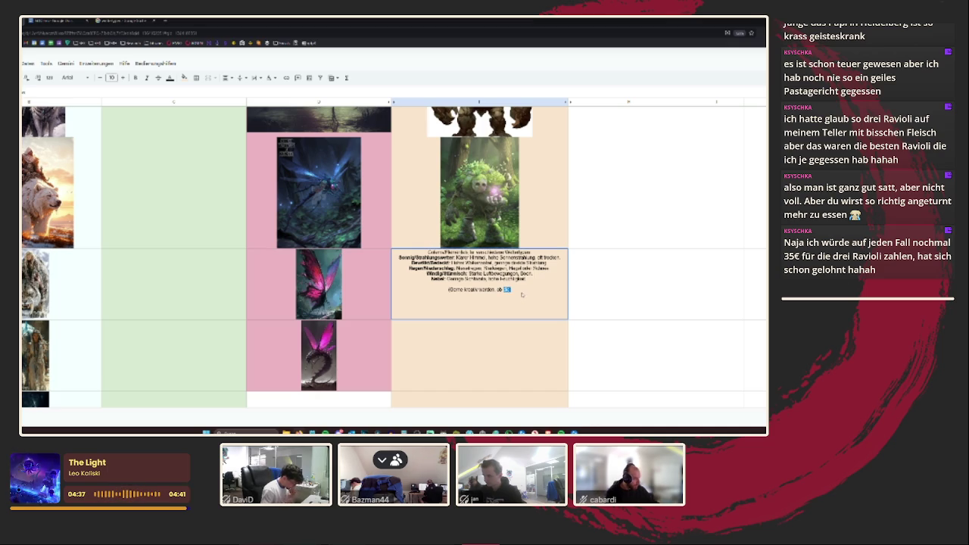
{"action": "type", "text": "die Bon"}
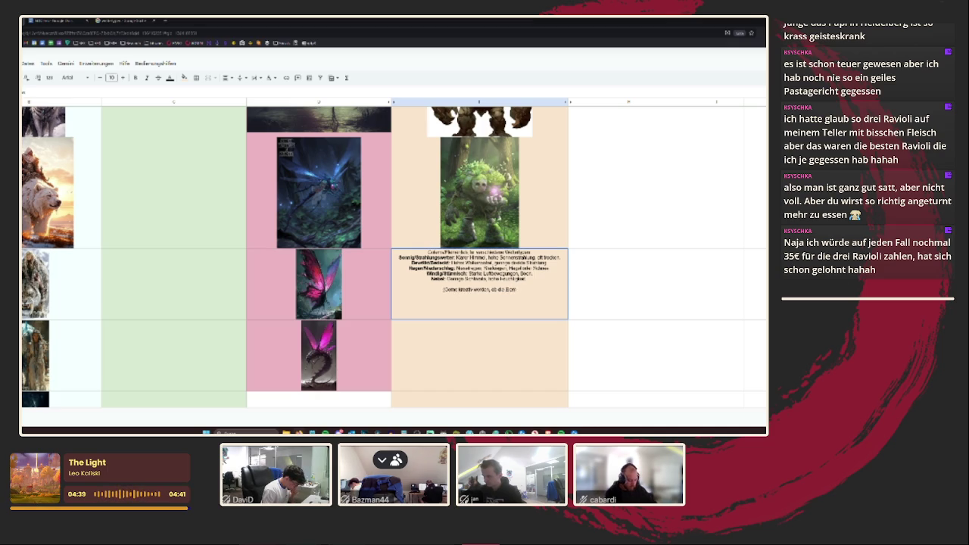
{"action": "type", "text": "us mal zum B"}
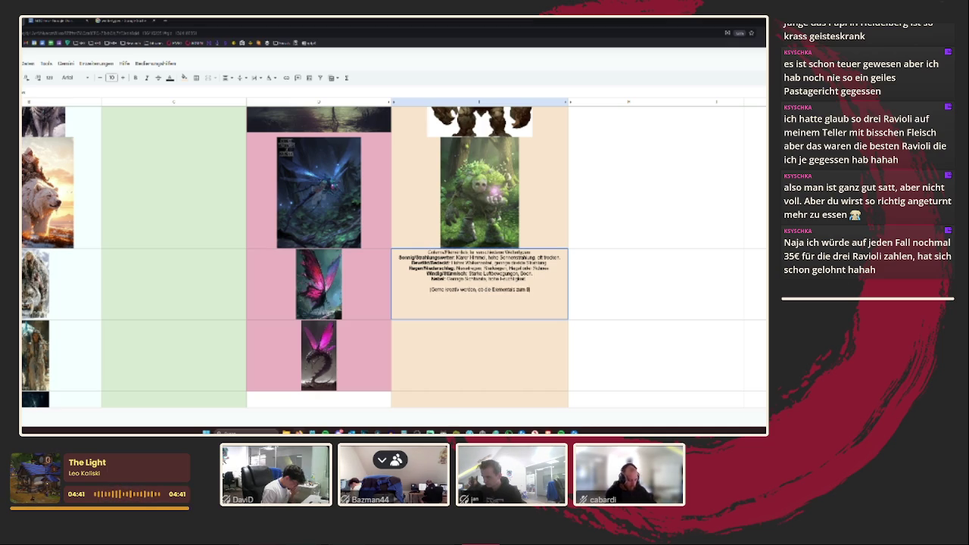
{"action": "key", "text": "BackSpace"}
{"action": "key", "text": "BackSpace"}
{"action": "key", "text": "BackSpace"}
{"action": "type", "text": "Elemente zum Beispiel immer"}
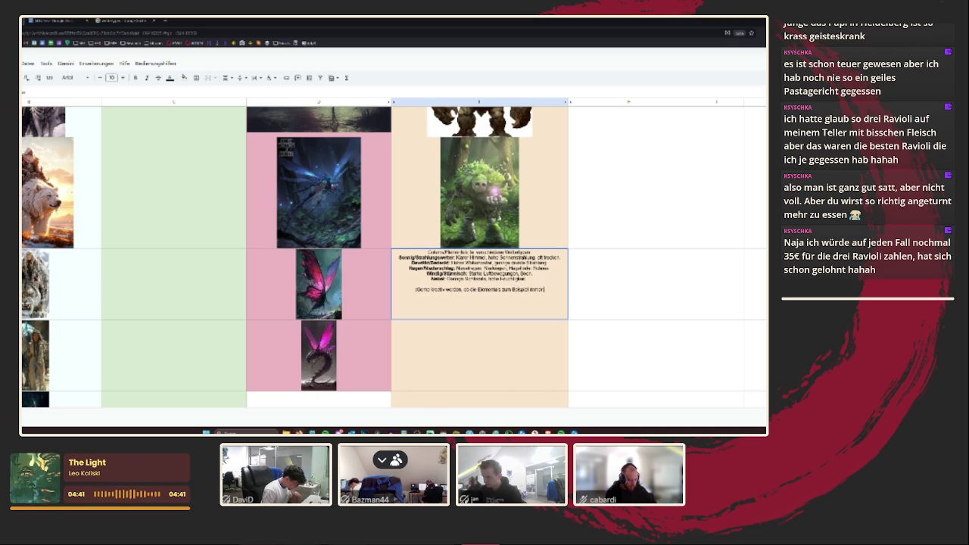
{"action": "type", "text": " golemartig sind mit unterschiedlichen Wetterformen, oder di"}
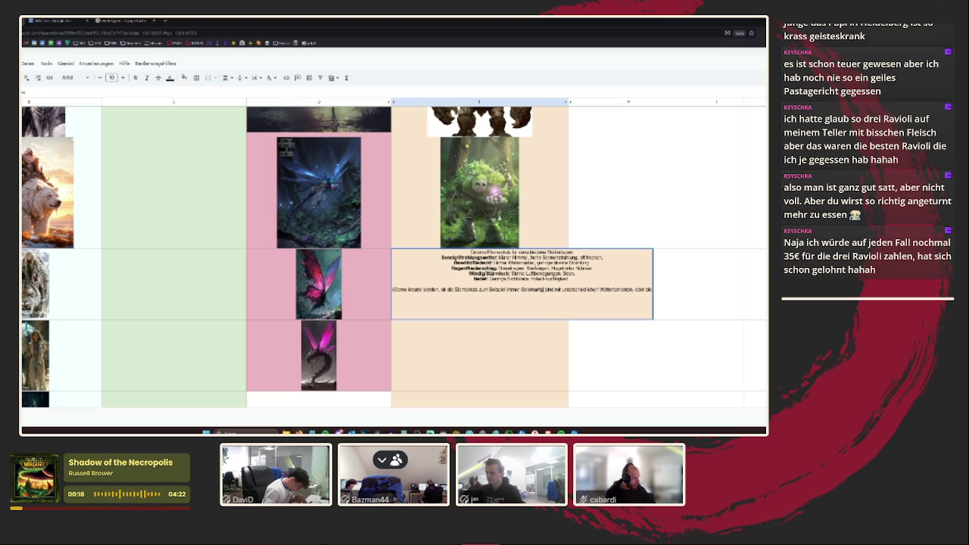
{"action": "type", "text": "e"}
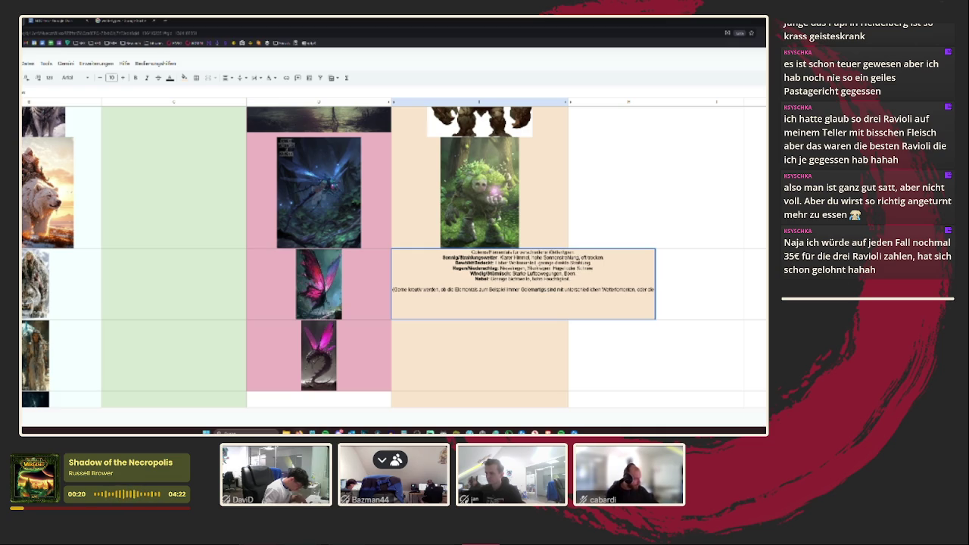
{"action": "type", "text": " aus Süd"}
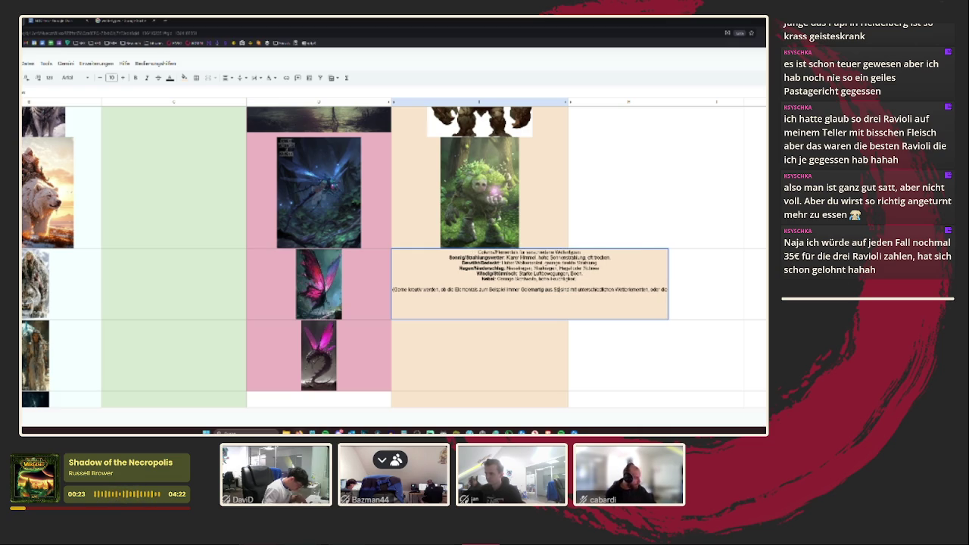
{"action": "key", "text": "BackSpace"}
{"action": "type", "text": "tein"}
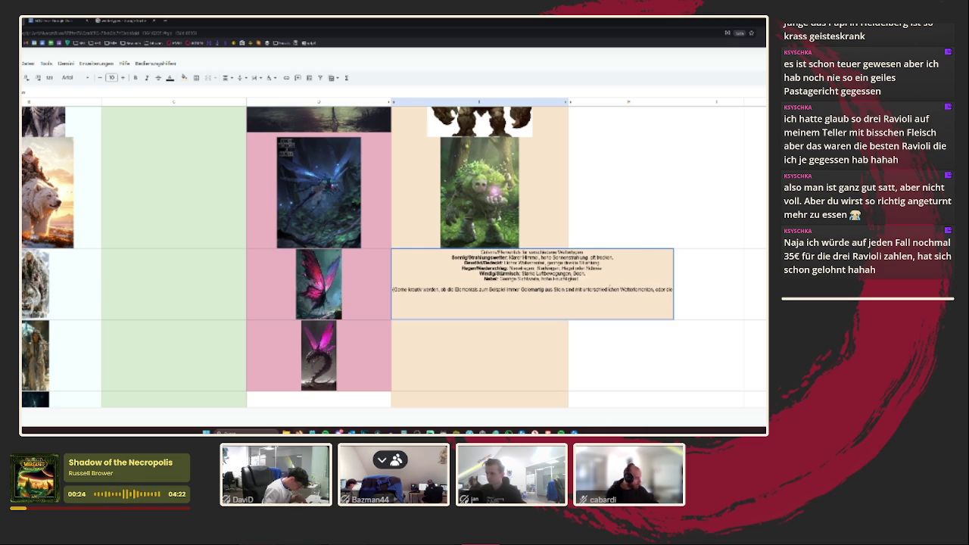
{"action": "type", "text": " ELementals drückt aus"}
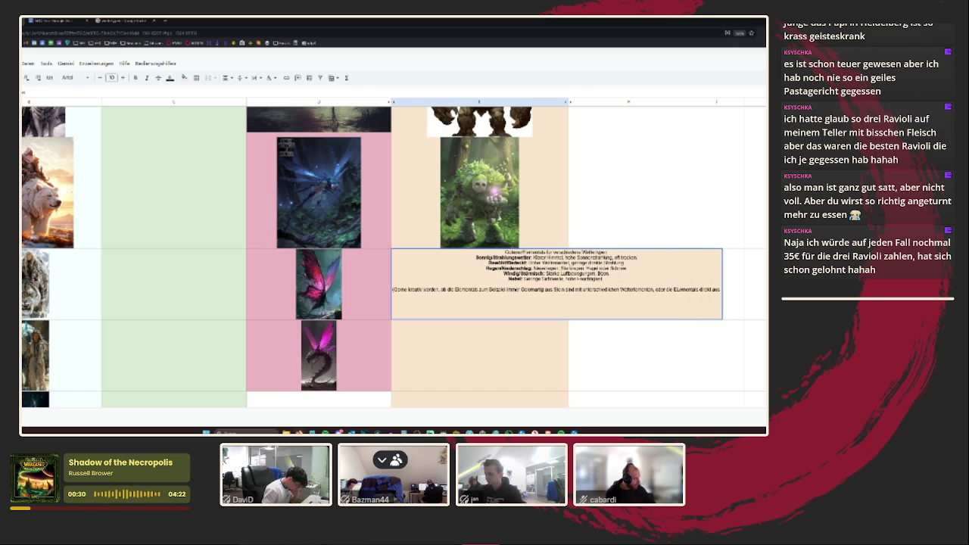
{"action": "type", "text": " dem passenden Welt"}
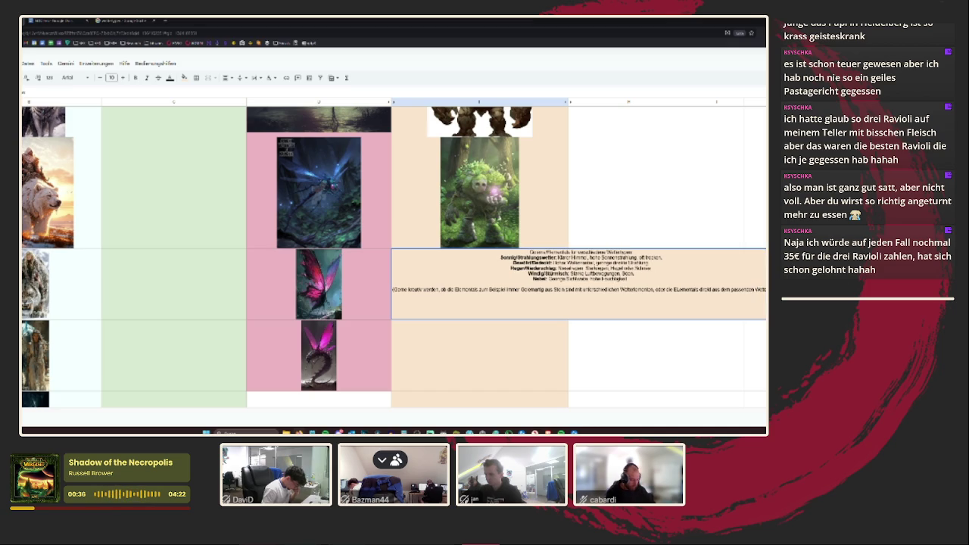
{"action": "type", "text": "er bestehen etc.)"}
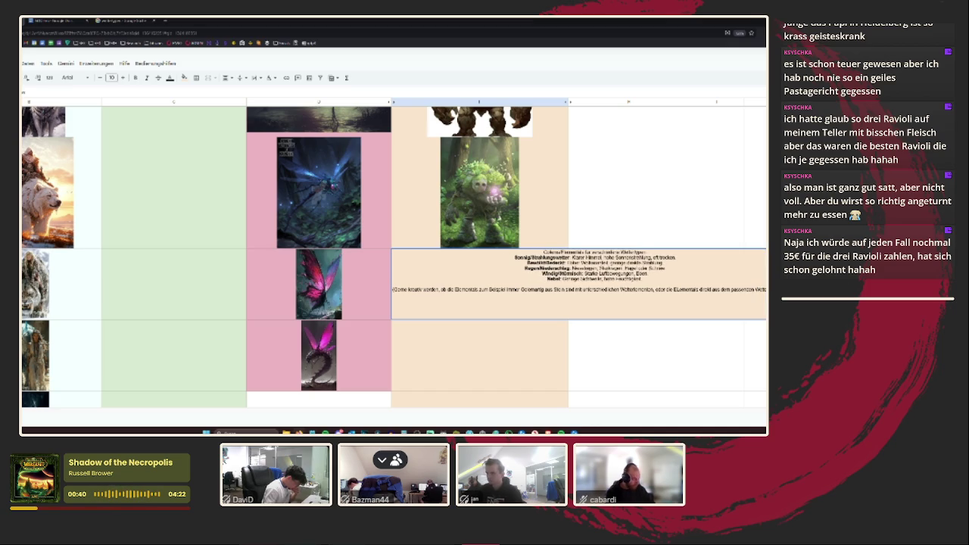
{"action": "key", "text": "Return"}
- Remove a stray character from the note and finish editing so it wraps in the cell
{"action": "key", "text": "Up"}
{"action": "key", "text": "Return"}
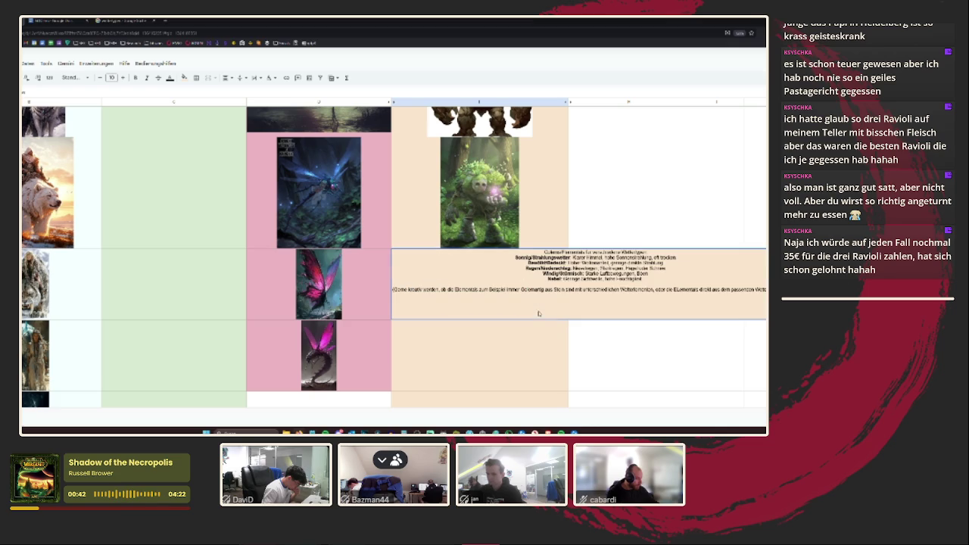
{"action": "key", "text": "BackSpace"}
{"action": "key", "text": "Return"}
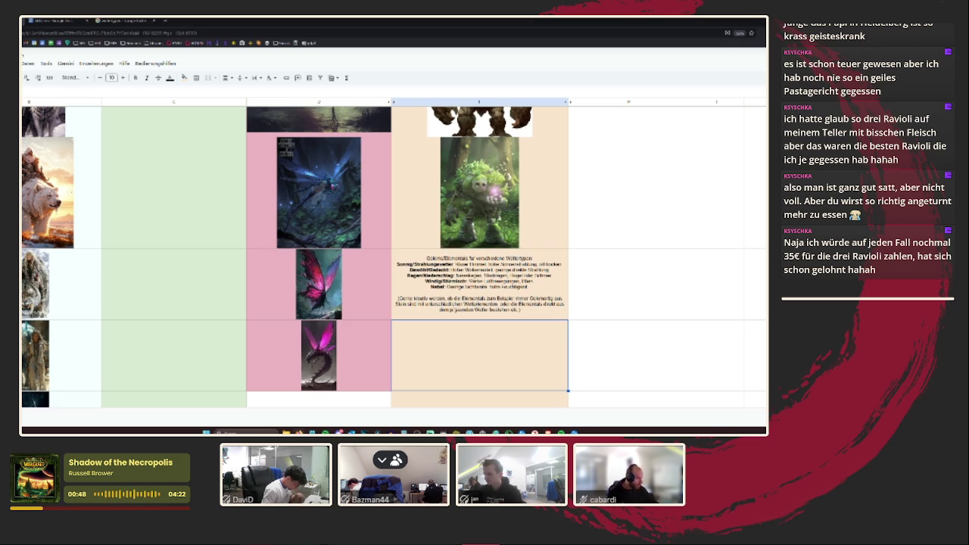
{"action": "key", "text": "Up"}
{"action": "key", "text": "Return"}
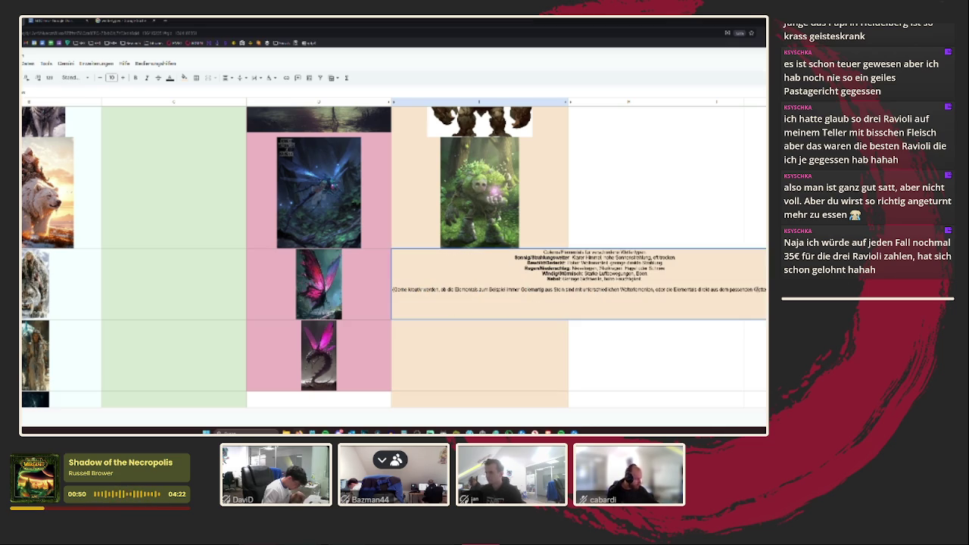
{"action": "key", "text": "Escape"}
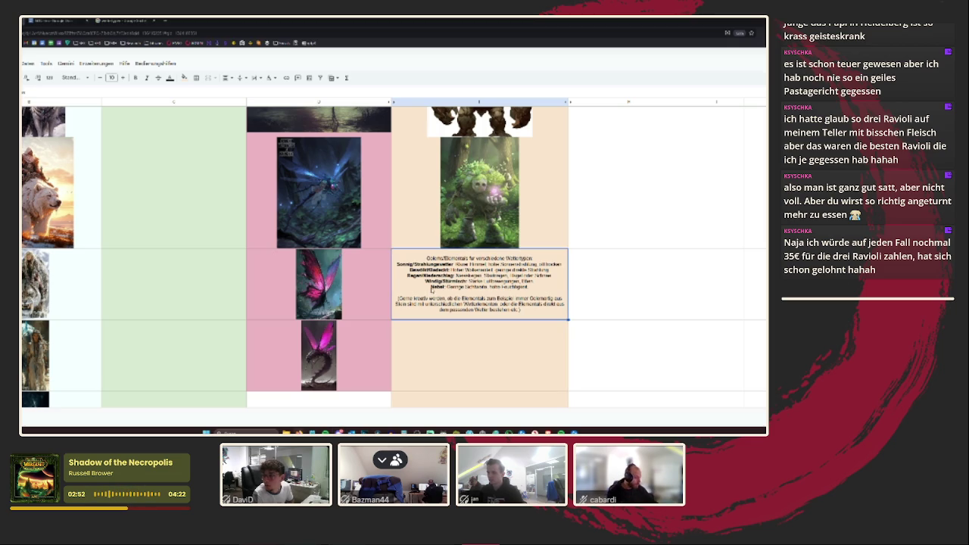
{"action": "scroll", "coordinate": [430, 281], "scroll_direction": "up", "scroll_amount": 3}
{"action": "scroll", "coordinate": [430, 280], "scroll_direction": "up", "scroll_amount": 2}
{"action": "scroll", "coordinate": [430, 281], "scroll_direction": "up", "scroll_amount": 2}
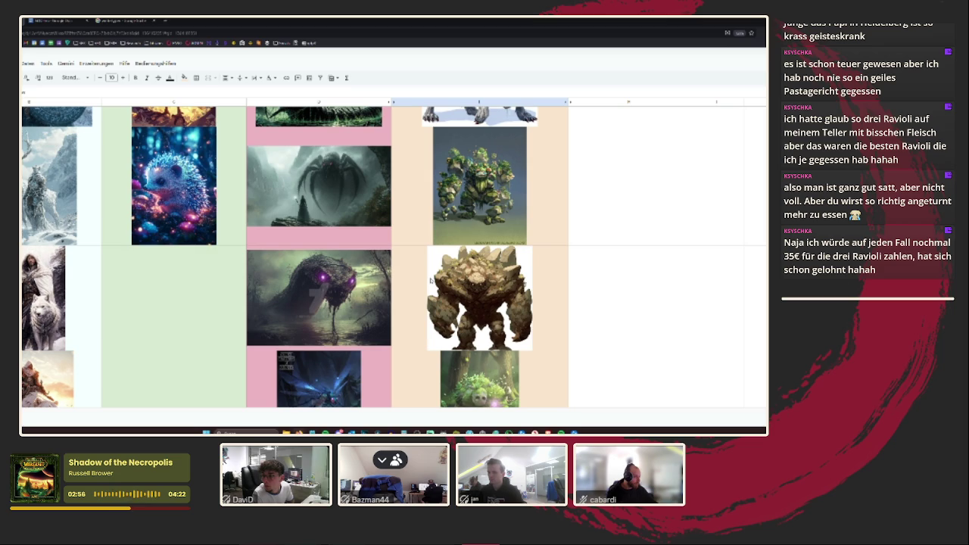
{"action": "left_click", "coordinate": [530, 231]}
{"action": "scroll", "coordinate": [530, 249], "scroll_direction": "down", "scroll_amount": 3}
{"action": "scroll", "coordinate": [531, 249], "scroll_direction": "up", "scroll_amount": 3}
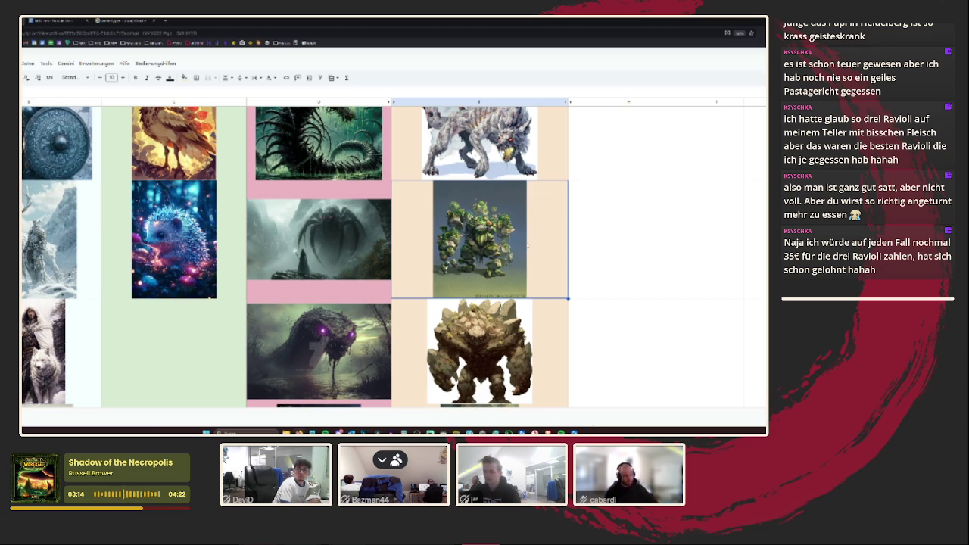
{"action": "scroll", "coordinate": [532, 250], "scroll_direction": "down", "scroll_amount": 1}
{"action": "scroll", "coordinate": [532, 250], "scroll_direction": "down", "scroll_amount": 3}
{"action": "scroll", "coordinate": [532, 250], "scroll_direction": "down", "scroll_amount": 3}
{"action": "scroll", "coordinate": [529, 250], "scroll_direction": "down", "scroll_amount": 2}
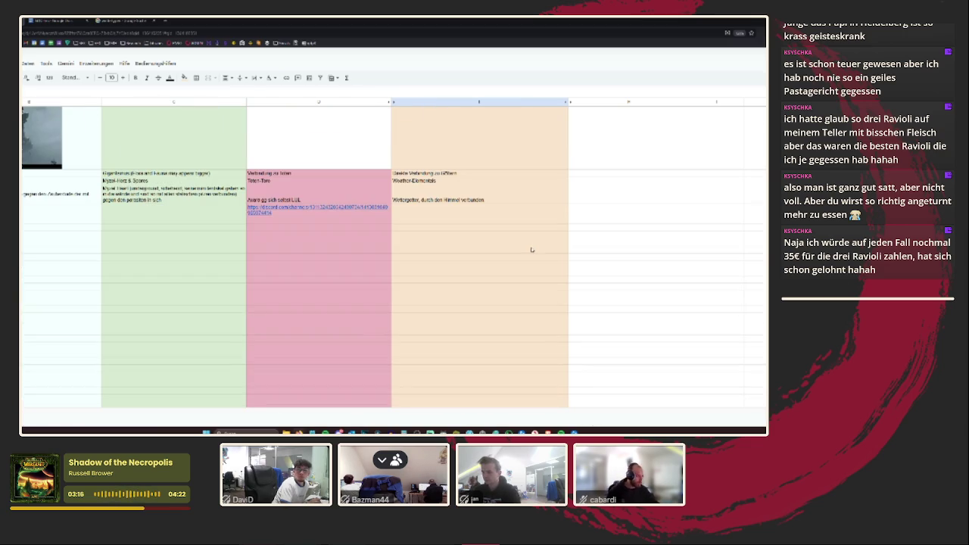
{"action": "scroll", "coordinate": [529, 249], "scroll_direction": "up", "scroll_amount": 3}
{"action": "scroll", "coordinate": [529, 250], "scroll_direction": "up", "scroll_amount": 3}
{"action": "scroll", "coordinate": [529, 250], "scroll_direction": "up", "scroll_amount": 3}
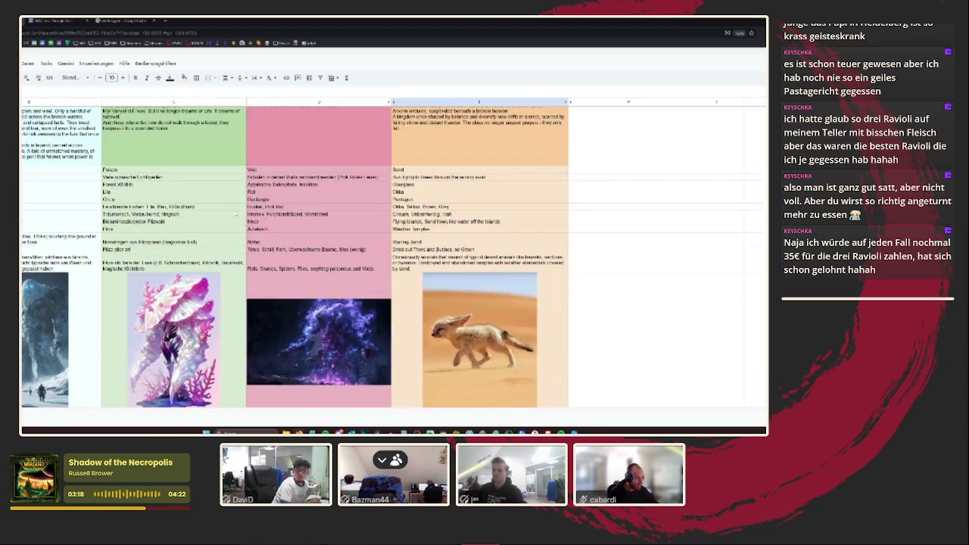
{"action": "scroll", "coordinate": [529, 250], "scroll_direction": "up", "scroll_amount": 2}
{"action": "scroll", "coordinate": [334, 257], "scroll_direction": "down", "scroll_amount": 2}
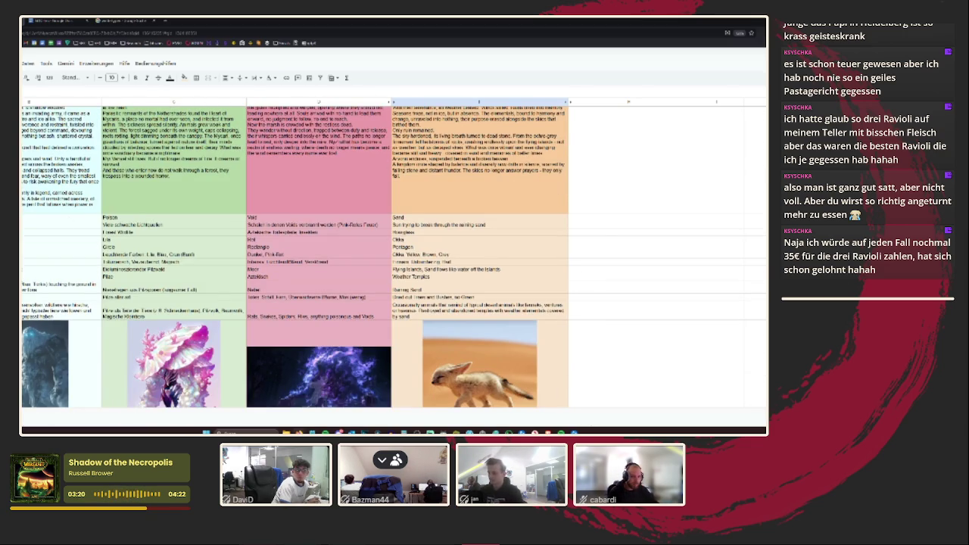
{"action": "scroll", "coordinate": [408, 363], "scroll_direction": "down", "scroll_amount": 2}
{"action": "scroll", "coordinate": [307, 265], "scroll_direction": "up", "scroll_amount": 2}
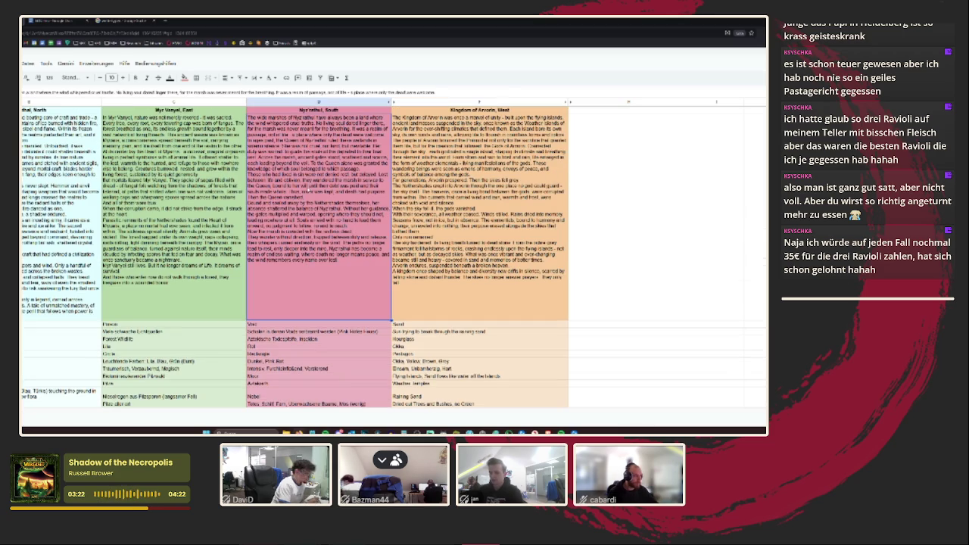
{"action": "left_click", "coordinate": [51, 22]}
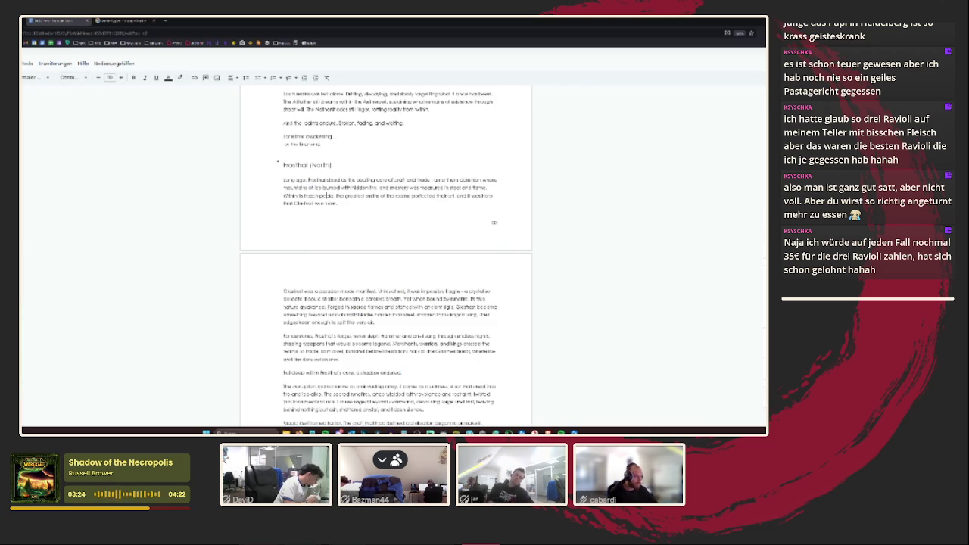
- Switch from the Google Doc to the search results tab
{"action": "left_click", "coordinate": [125, 21]}
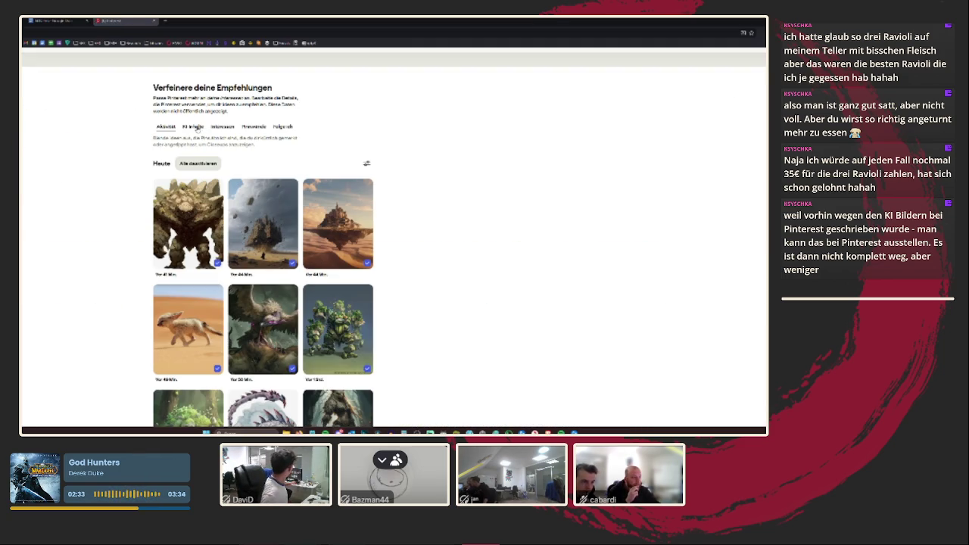
- In KI-Inhalte, switch off AI content for every category from Architektur to Unterhaltung
{"action": "left_click", "coordinate": [194, 127]}
{"action": "left_click", "coordinate": [292, 156]}
{"action": "left_click", "coordinate": [292, 171]}
{"action": "left_click", "coordinate": [292, 185]}
{"action": "left_click", "coordinate": [292, 201]}
{"action": "left_click", "coordinate": [292, 215]}
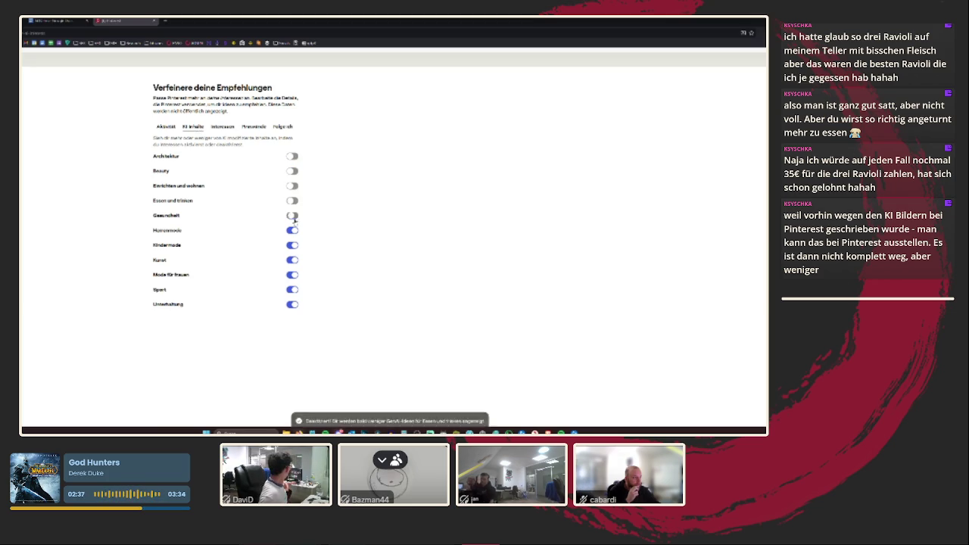
{"action": "left_click", "coordinate": [292, 230]}
{"action": "left_click", "coordinate": [293, 245]}
{"action": "left_click", "coordinate": [292, 260]}
{"action": "left_click", "coordinate": [292, 275]}
{"action": "left_click", "coordinate": [292, 289]}
{"action": "left_click", "coordinate": [293, 304]}
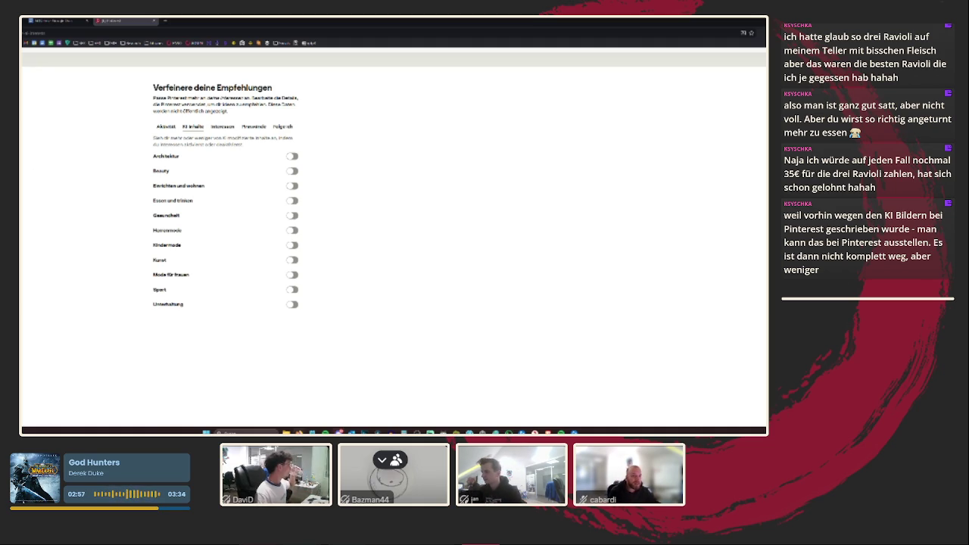
{"action": "key", "text": "alt+Left"}
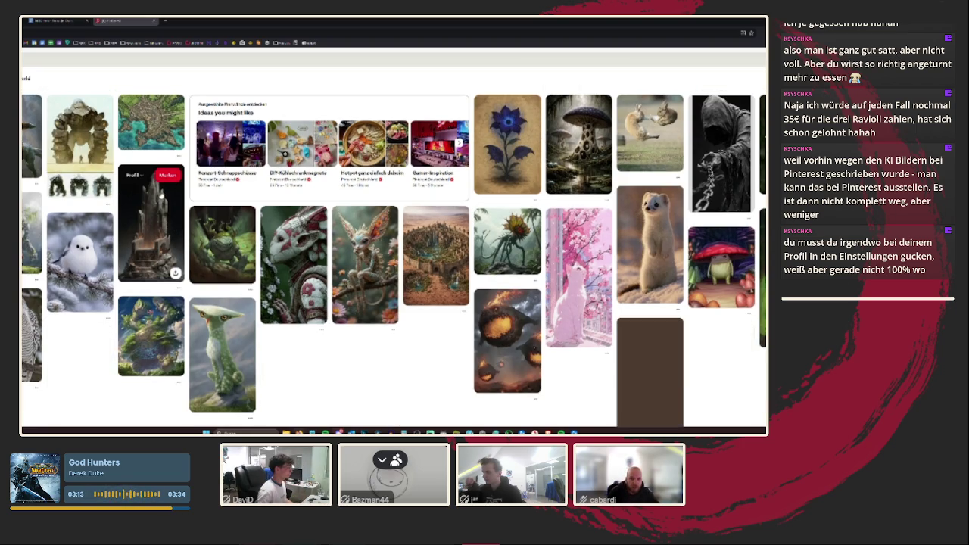
- Scroll through the fantasy-art pins on the Pinterest home feed
{"action": "scroll", "coordinate": [160, 194], "scroll_direction": "up", "scroll_amount": 1}
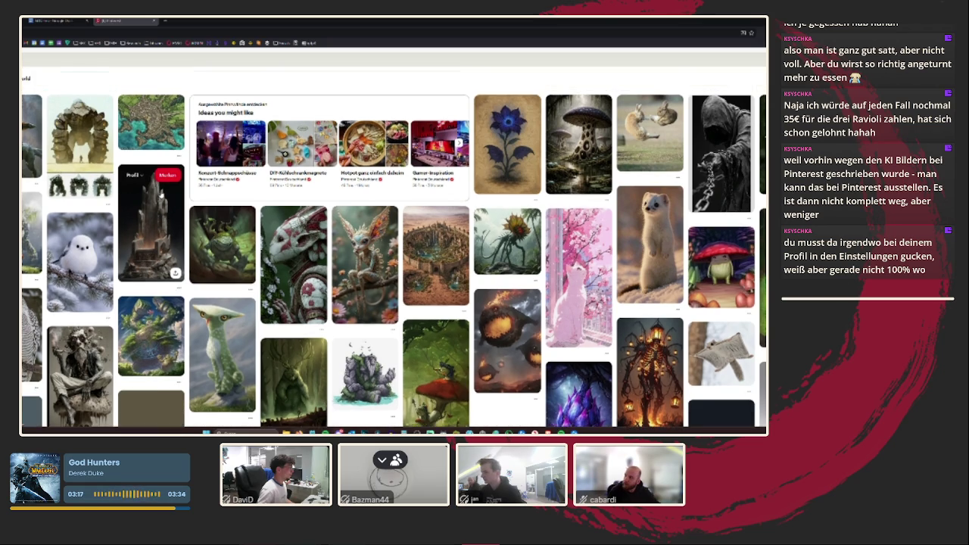
{"action": "scroll", "coordinate": [161, 195], "scroll_direction": "down", "scroll_amount": 1}
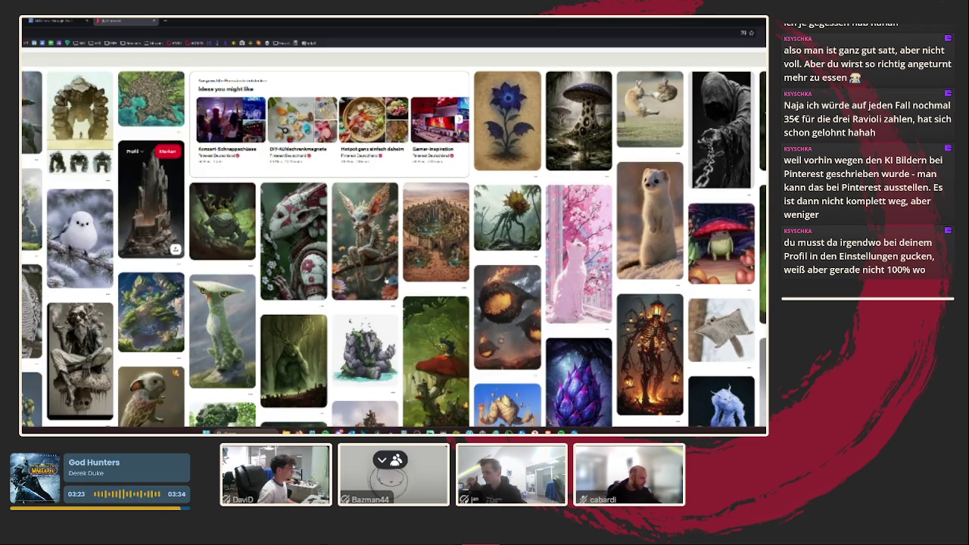
{"action": "scroll", "coordinate": [463, 259], "scroll_direction": "down", "scroll_amount": 3}
{"action": "scroll", "coordinate": [420, 218], "scroll_direction": "up", "scroll_amount": 3}
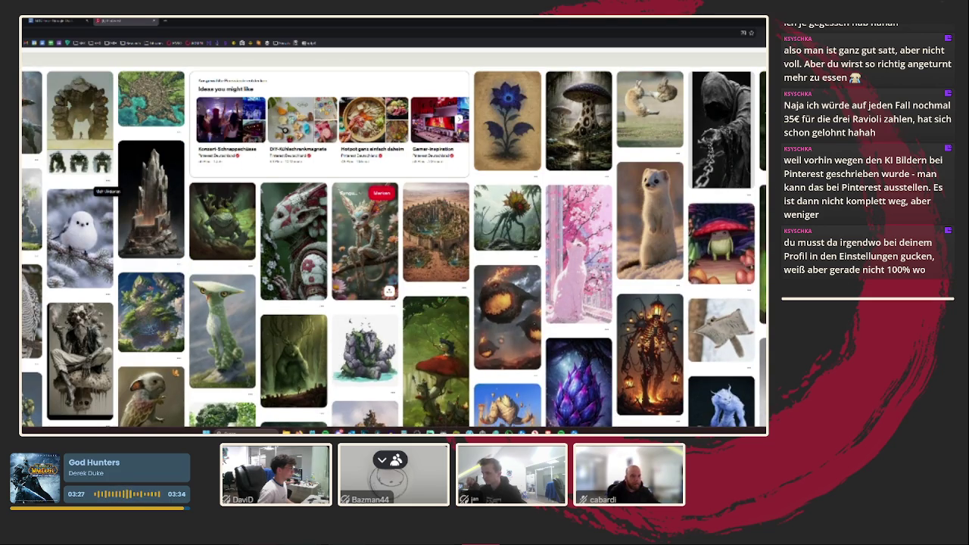
{"action": "scroll", "coordinate": [371, 250], "scroll_direction": "up", "scroll_amount": 1}
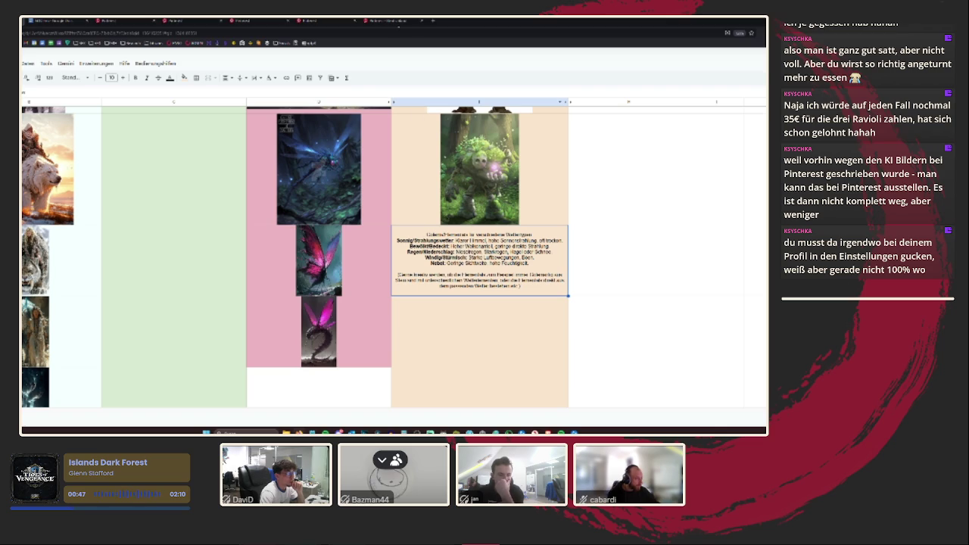
- Browse the storm and sun god result tabs, opening a grey storm figure and dark storm pin
{"action": "left_click", "coordinate": [368, 22]}
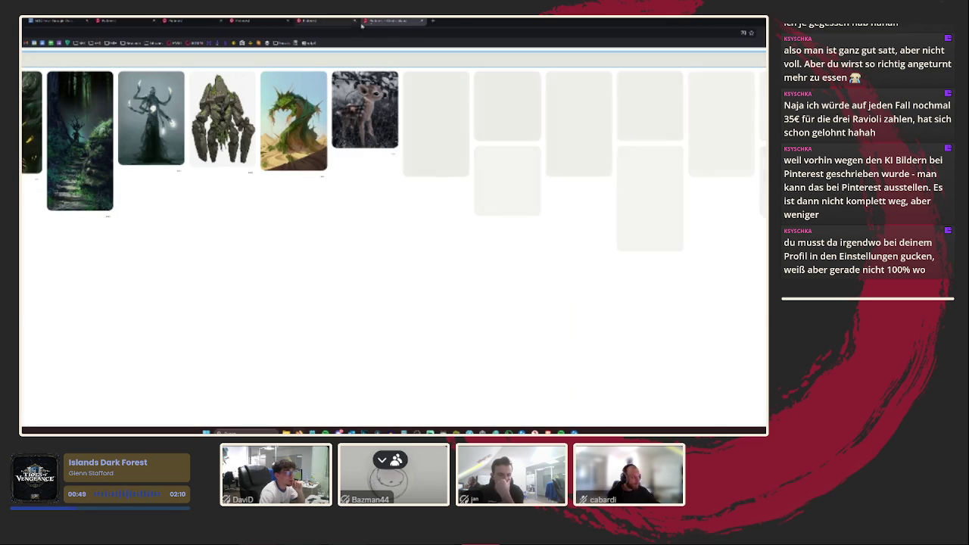
{"action": "left_click", "coordinate": [421, 21]}
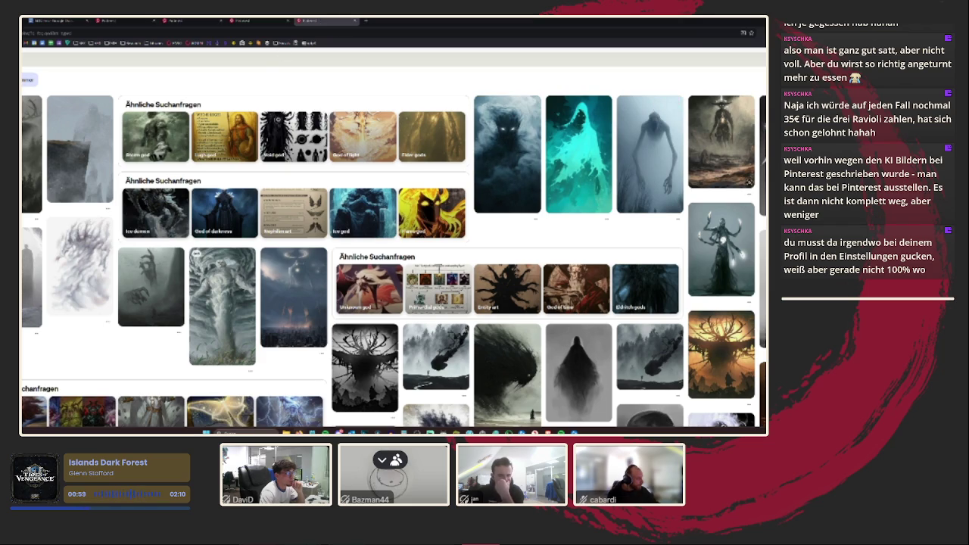
{"action": "left_click", "coordinate": [79, 265]}
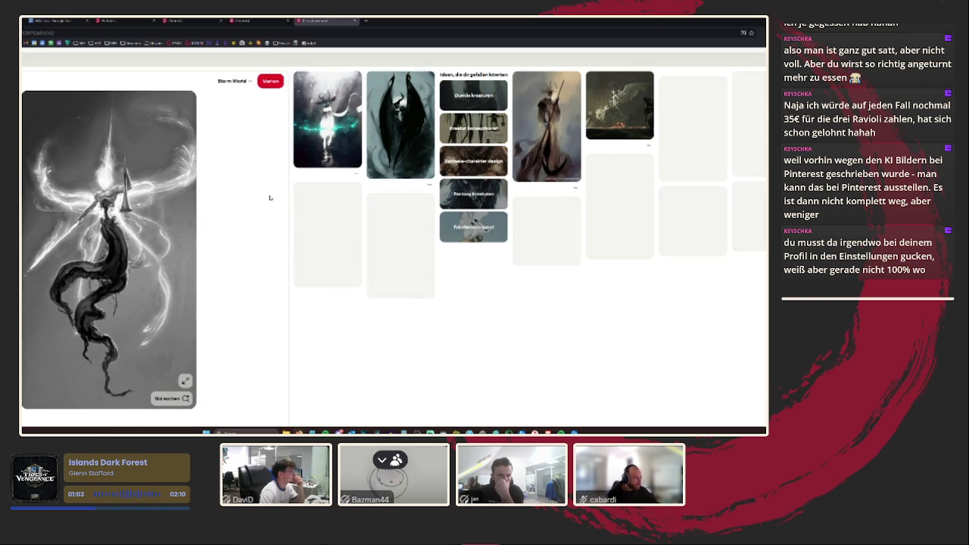
{"action": "left_click", "coordinate": [254, 21]}
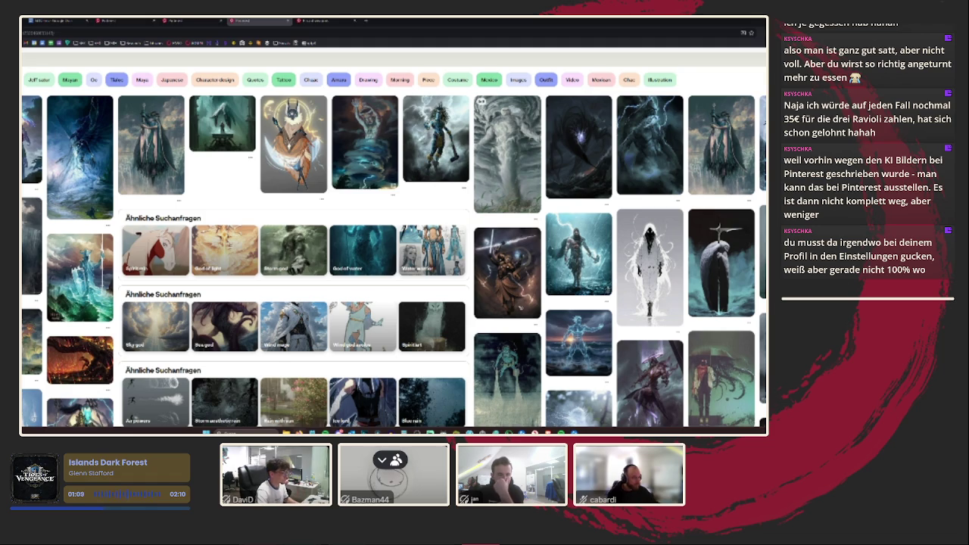
{"action": "left_click", "coordinate": [128, 21]}
{"action": "left_click", "coordinate": [196, 22]}
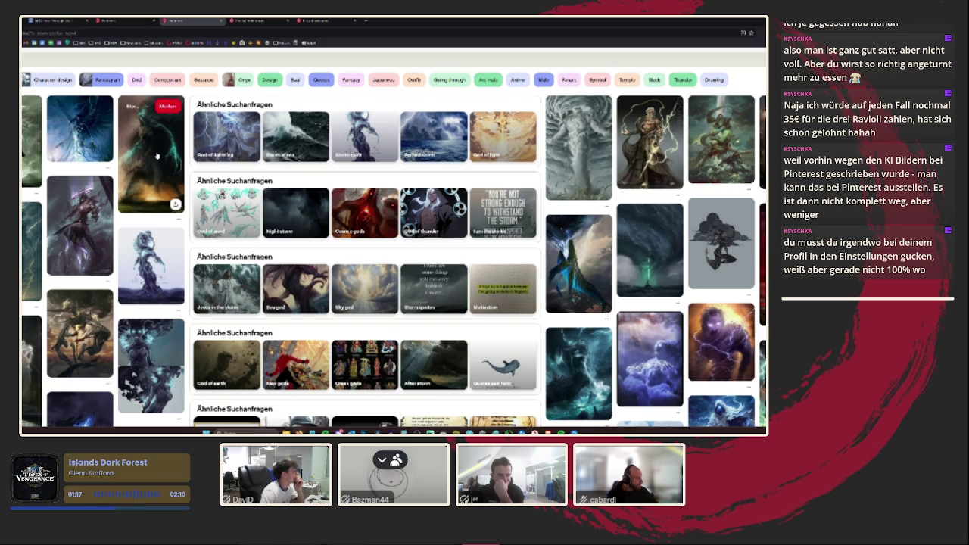
{"action": "left_click", "coordinate": [157, 155]}
{"action": "left_click", "coordinate": [114, 21]}
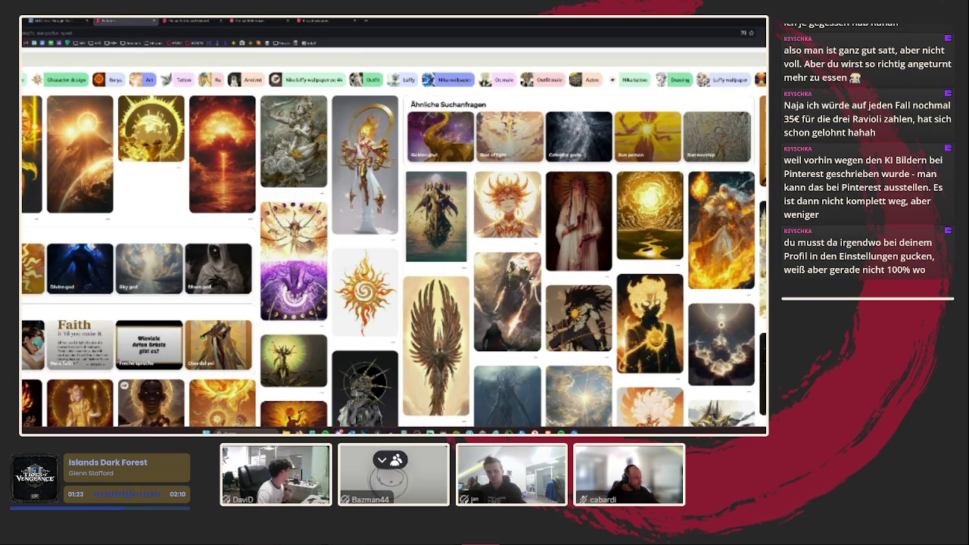
- Save the Apollo sun god pin to a board and check the storm pin's board list
{"action": "left_click", "coordinate": [365, 177]}
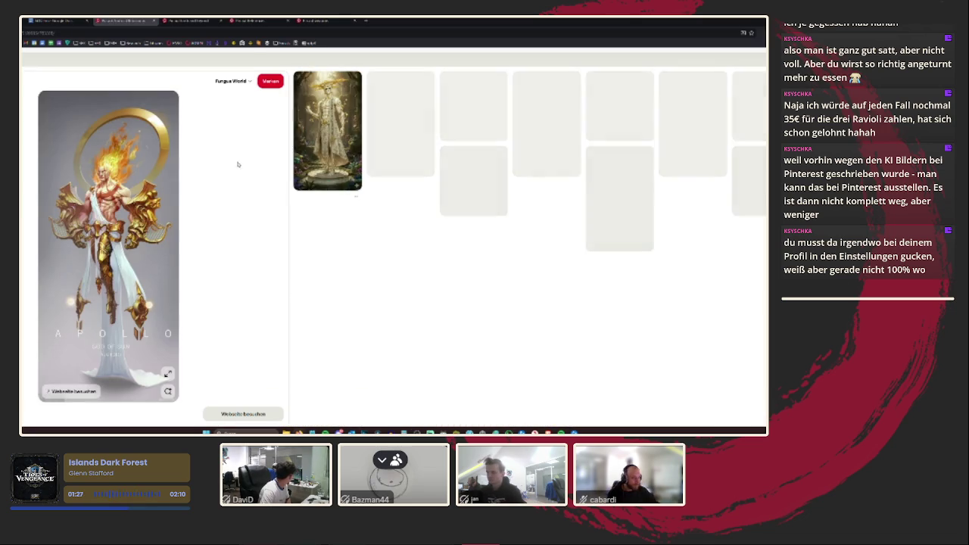
{"action": "right_click", "coordinate": [86, 147]}
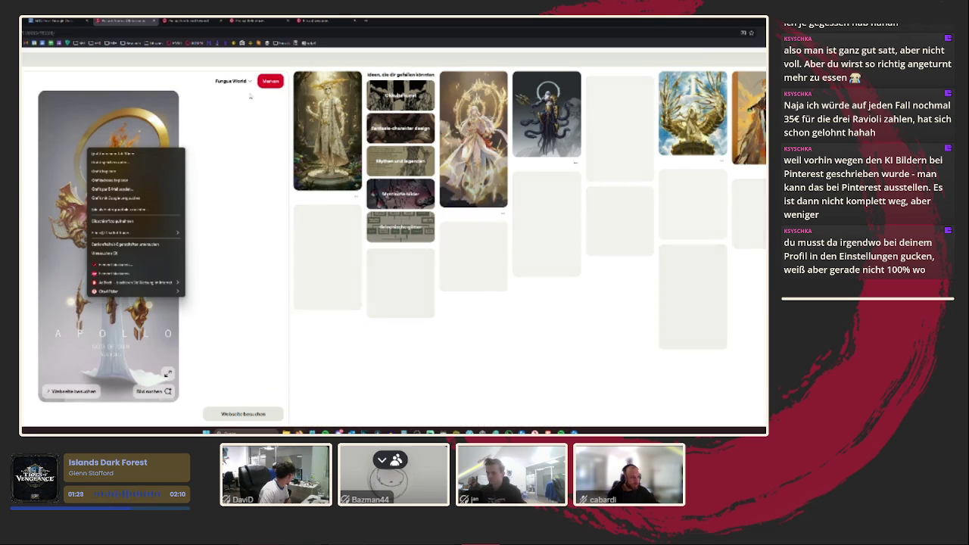
{"action": "left_click", "coordinate": [250, 81]}
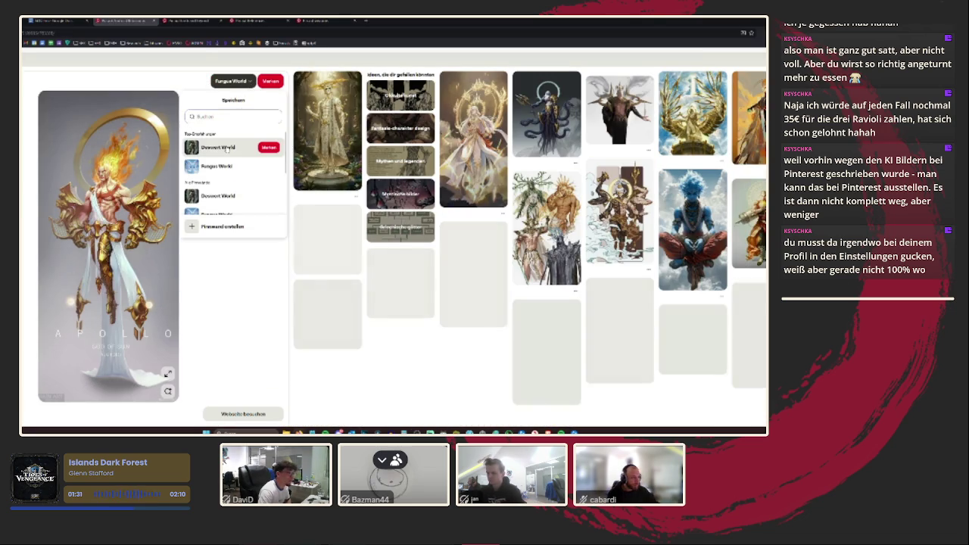
{"action": "left_click", "coordinate": [270, 149]}
{"action": "key", "text": "ctrl+Tab"}
{"action": "left_click", "coordinate": [241, 80]}
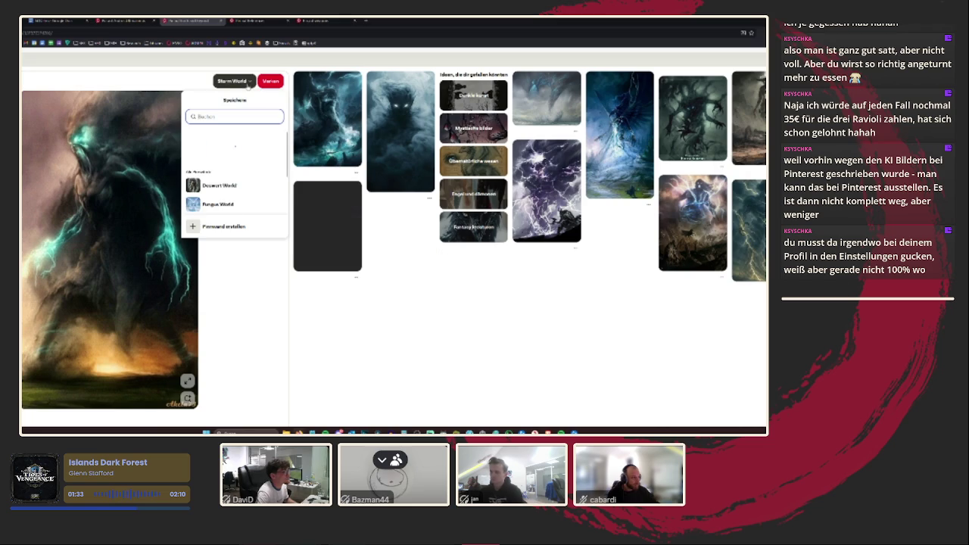
{"action": "left_click", "coordinate": [232, 312]}
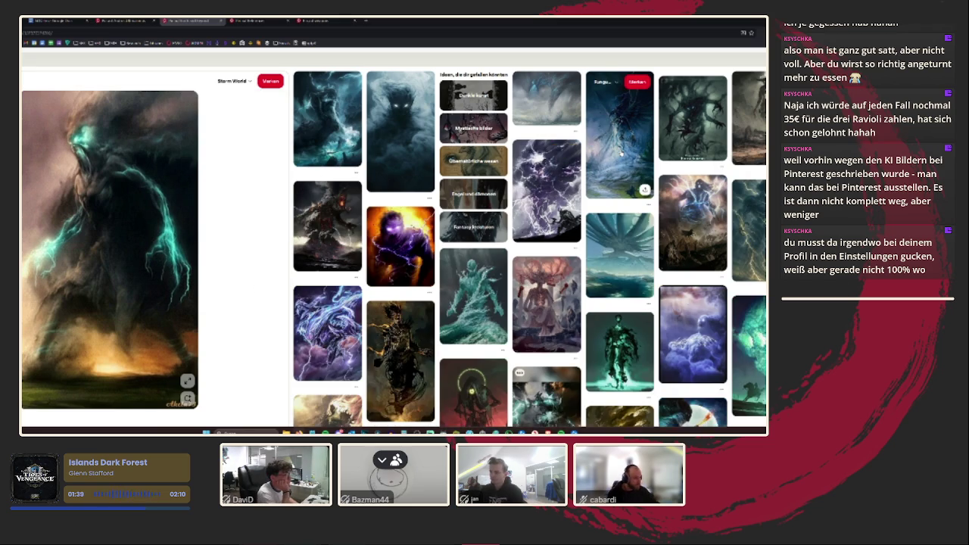
- Save the winged lightning creature pin and the rain-cloud figure pin to the world board
{"action": "left_click", "coordinate": [619, 137]}
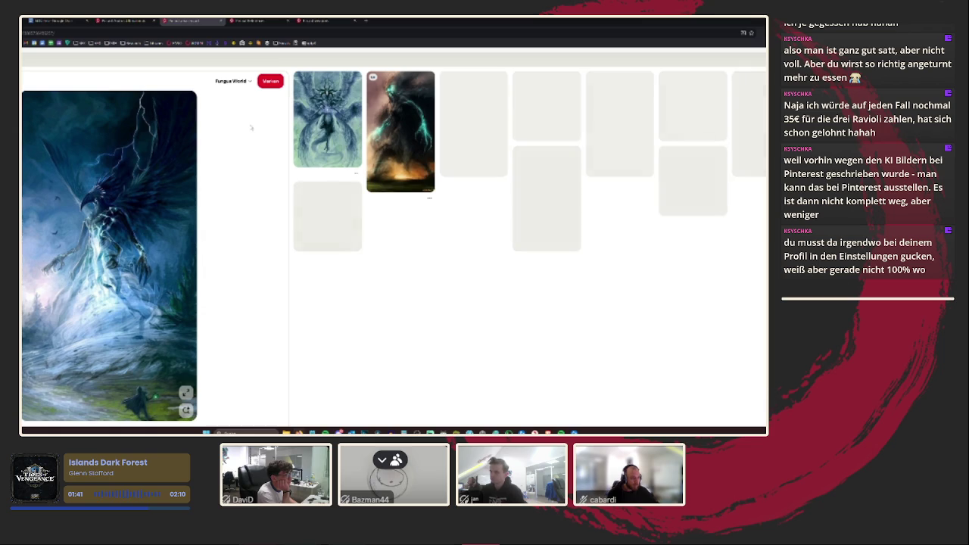
{"action": "left_click", "coordinate": [249, 81]}
{"action": "left_click", "coordinate": [268, 147]}
{"action": "left_click", "coordinate": [250, 20]}
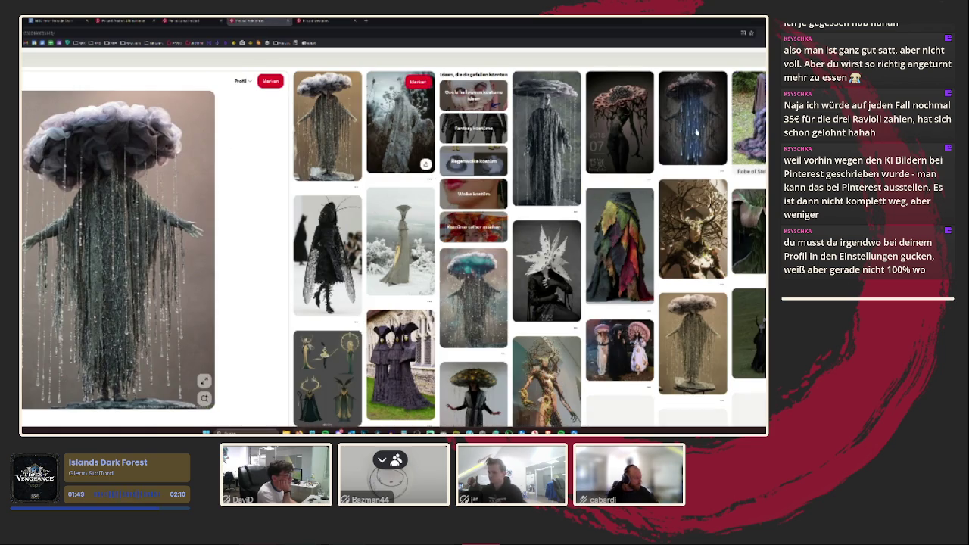
{"action": "left_click", "coordinate": [350, 229]}
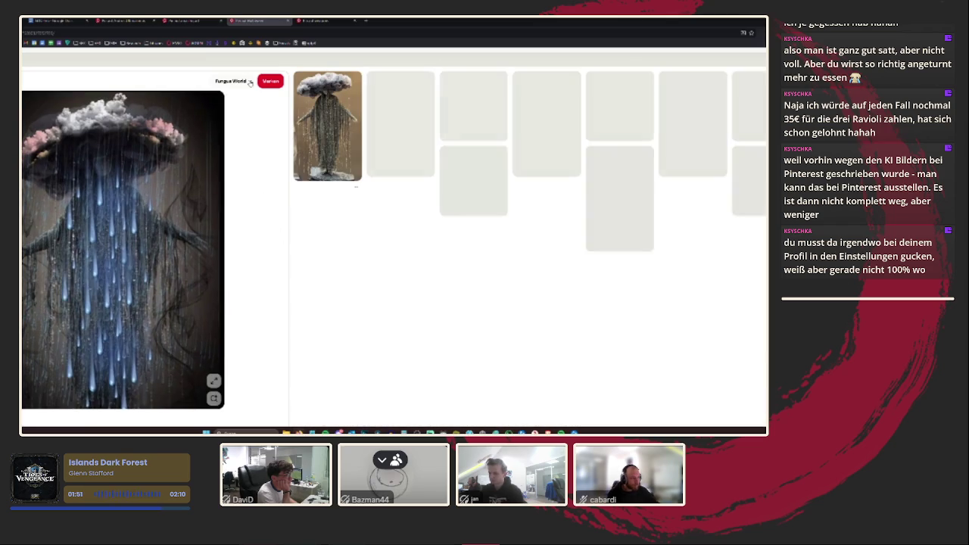
{"action": "left_click", "coordinate": [250, 81]}
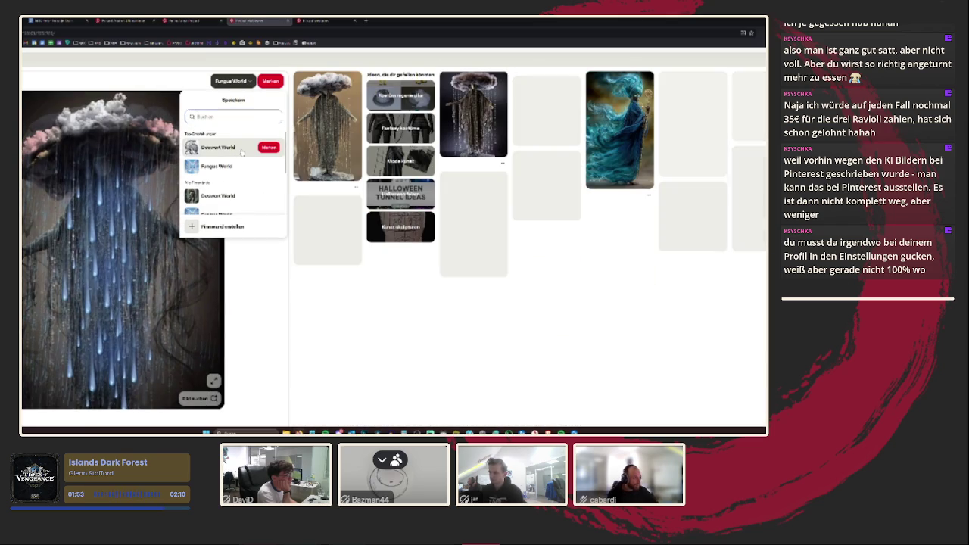
{"action": "left_click", "coordinate": [242, 152]}
{"action": "key", "text": "alt+Left"}
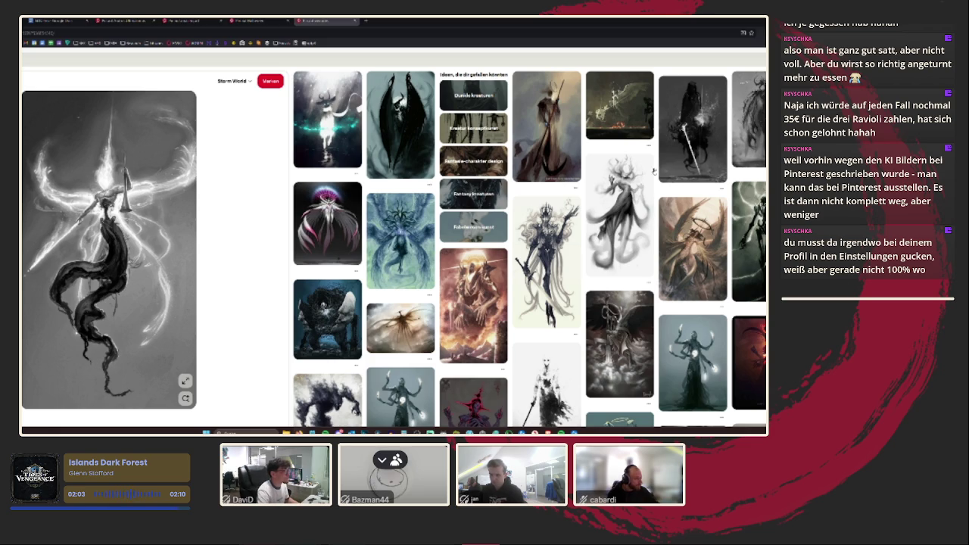
- Return to the dark god search results and open the cloaked figure pin with red lava
{"action": "scroll", "coordinate": [269, 220], "scroll_direction": "down", "scroll_amount": 3}
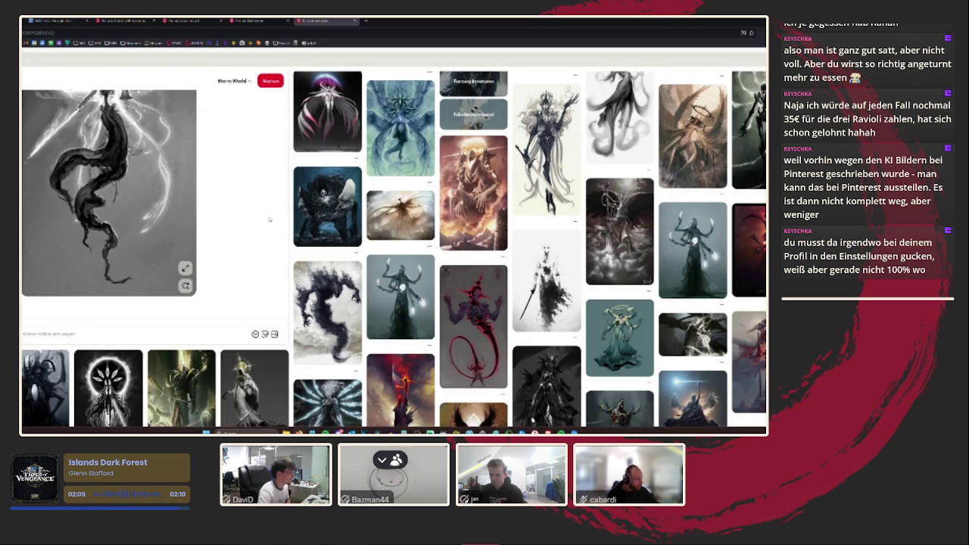
{"action": "scroll", "coordinate": [268, 218], "scroll_direction": "down", "scroll_amount": 1}
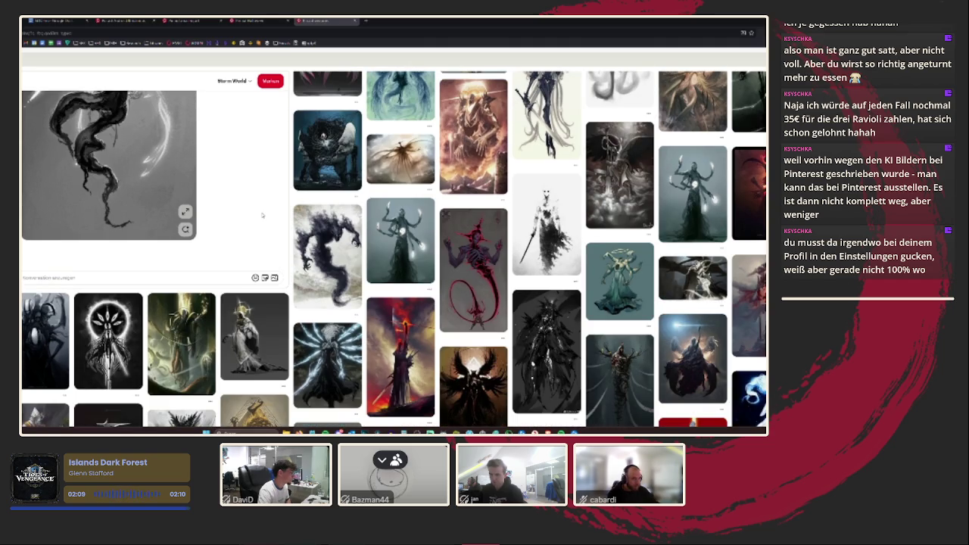
{"action": "key", "text": "alt+Left"}
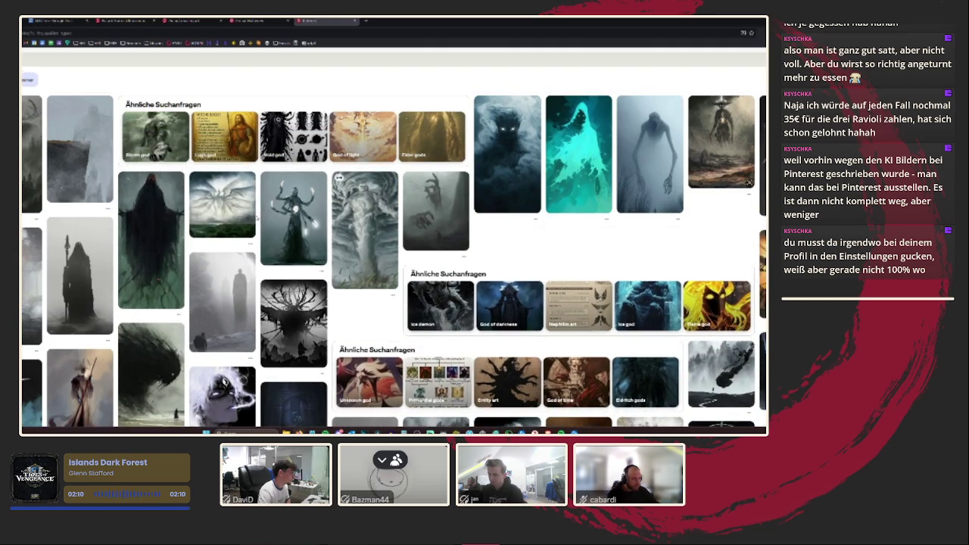
{"action": "scroll", "coordinate": [256, 218], "scroll_direction": "down", "scroll_amount": 1}
{"action": "scroll", "coordinate": [256, 220], "scroll_direction": "down", "scroll_amount": 1}
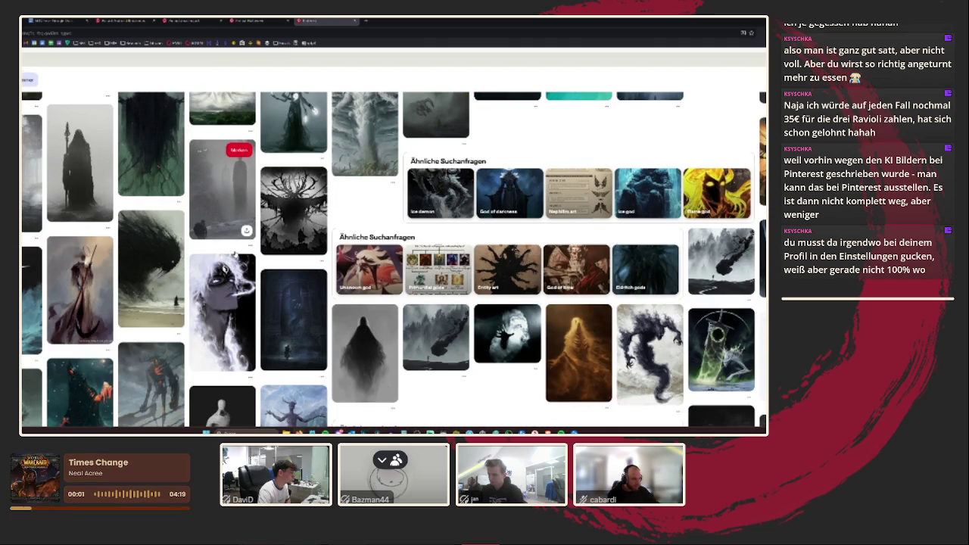
{"action": "scroll", "coordinate": [241, 243], "scroll_direction": "down", "scroll_amount": 2}
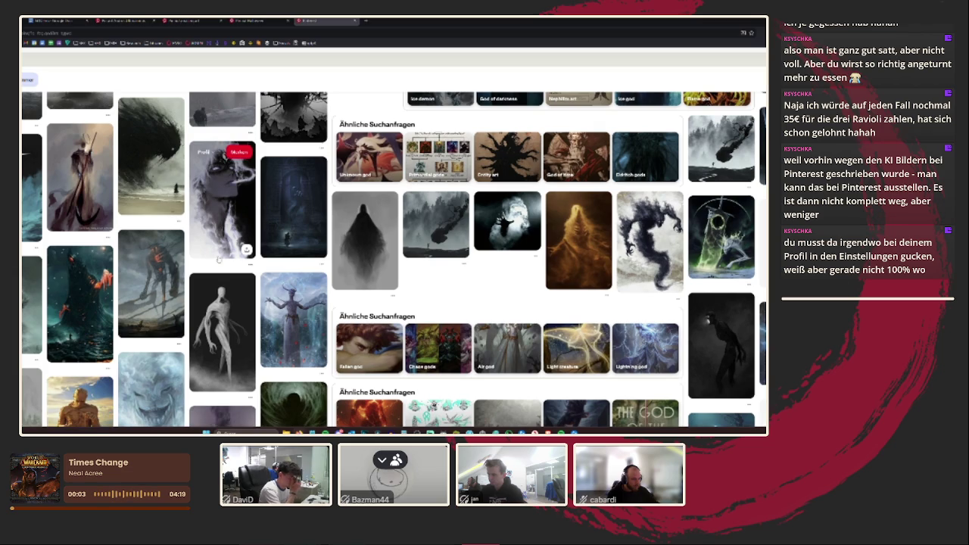
{"action": "left_click", "coordinate": [78, 302]}
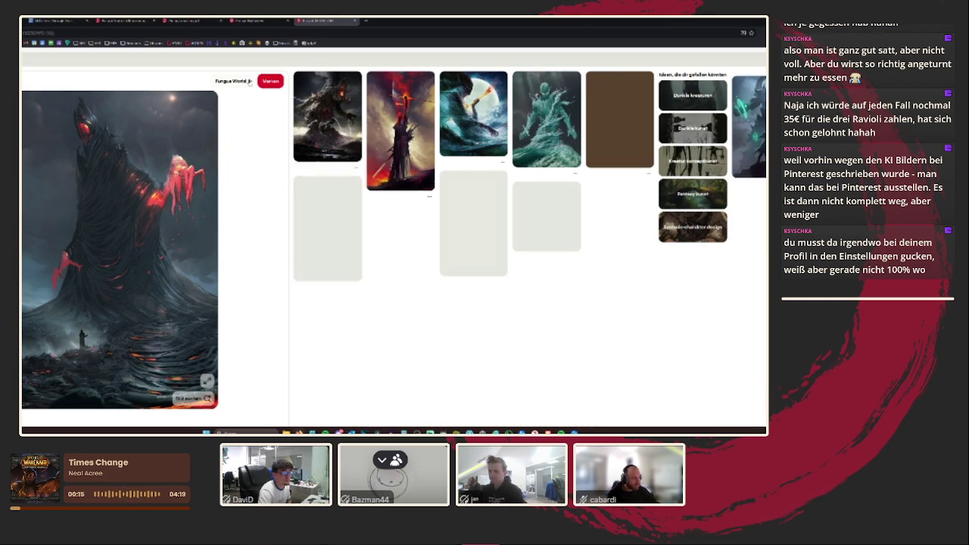
- Open the lava figure pin, save it to a board, and return to the Apollo pin
{"action": "left_click", "coordinate": [323, 109]}
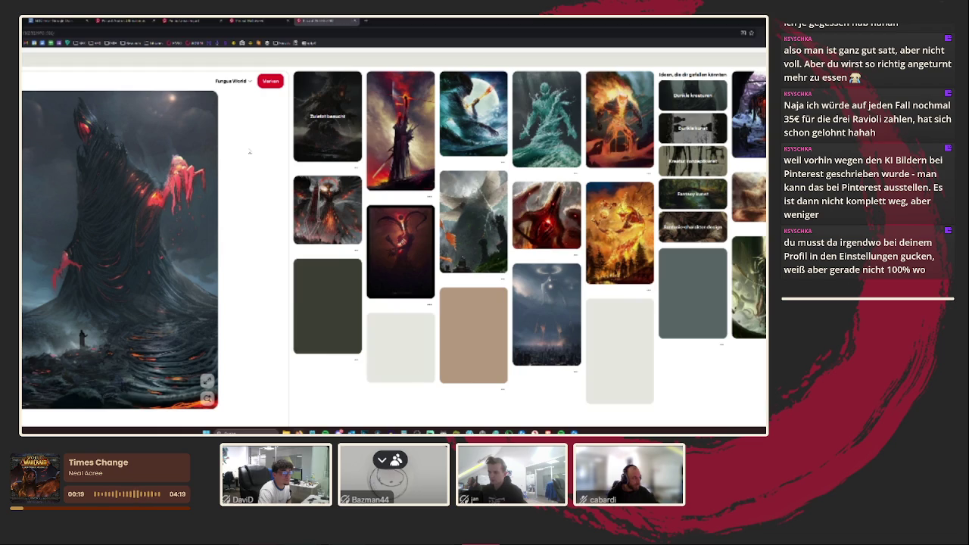
{"action": "left_click", "coordinate": [248, 82]}
{"action": "mouse_move", "coordinate": [219, 148]}
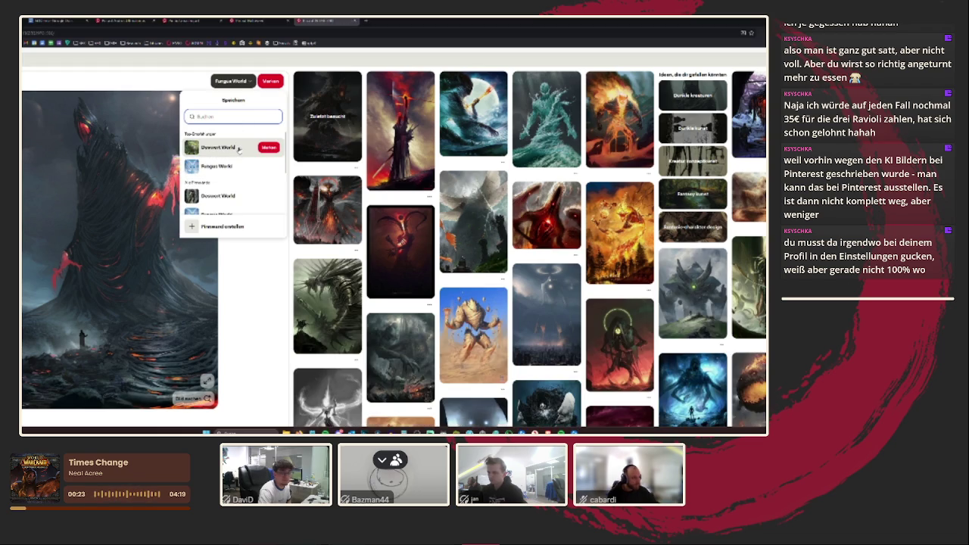
{"action": "left_click", "coordinate": [268, 147]}
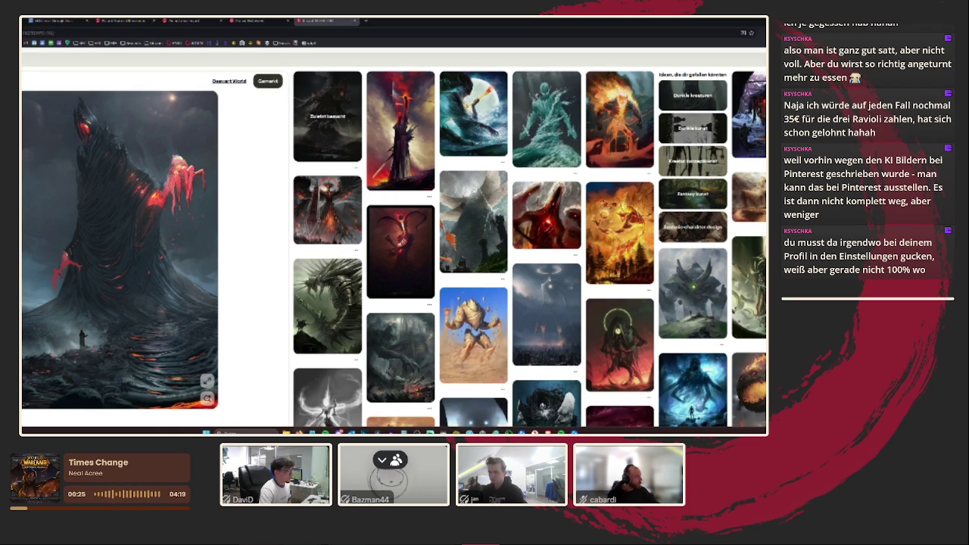
{"action": "key", "text": "alt+Left"}
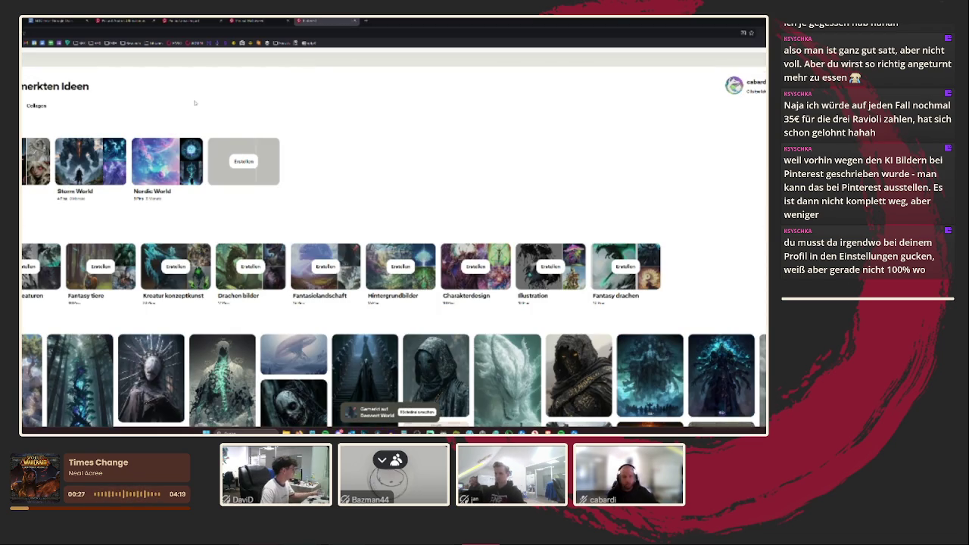
{"action": "key", "text": "alt+Right"}
- Copy the Apollo sun god image to the clipboard
{"action": "right_click", "coordinate": [113, 143]}
{"action": "mouse_move", "coordinate": [108, 242]}
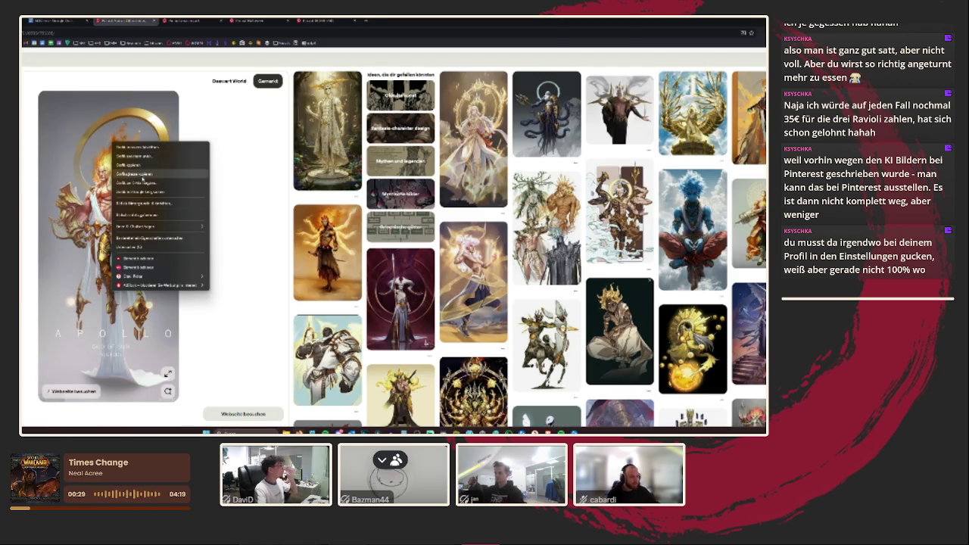
{"action": "left_click", "coordinate": [144, 164]}
{"action": "key", "text": "super+v"}
{"action": "key", "text": "Escape"}
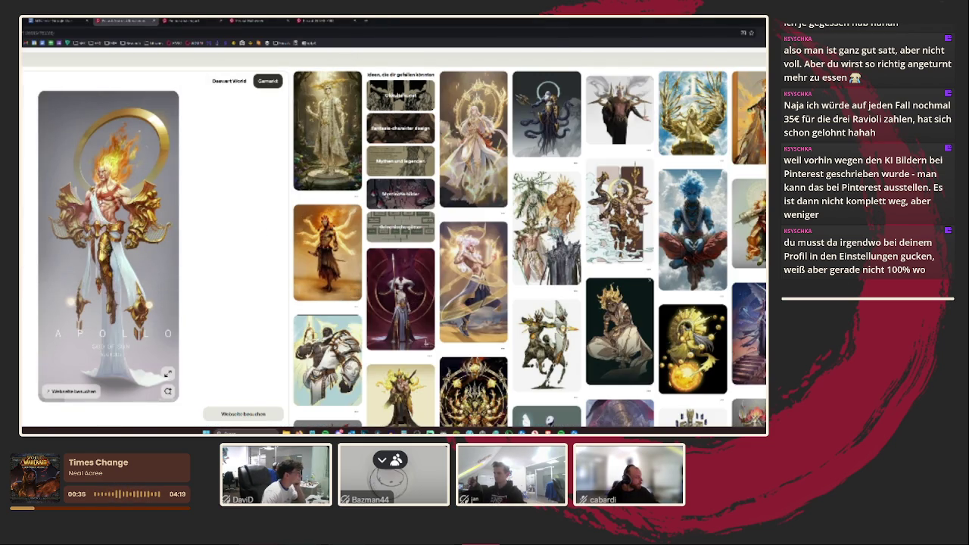
- Open the golden winged figure pin from the related ideas
{"action": "right_click", "coordinate": [102, 195]}
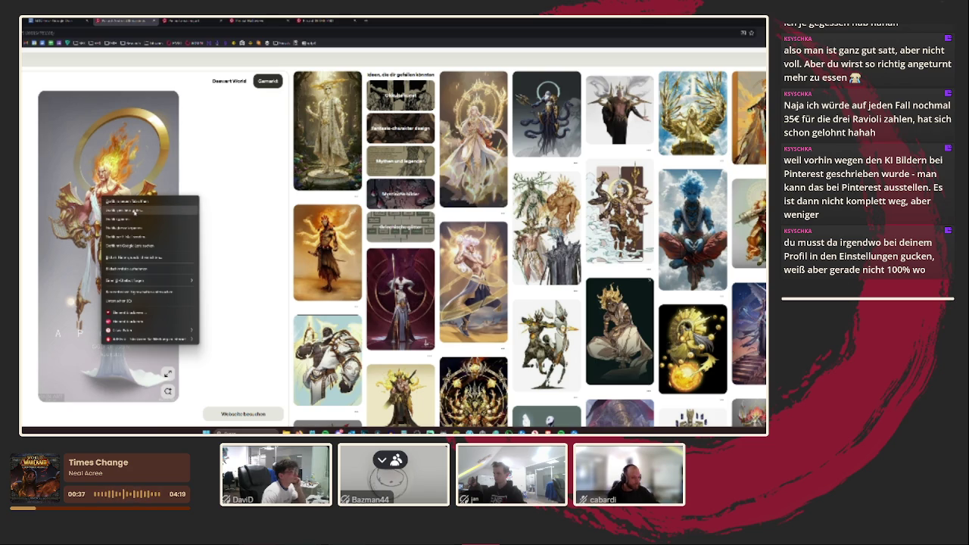
{"action": "left_click", "coordinate": [265, 179]}
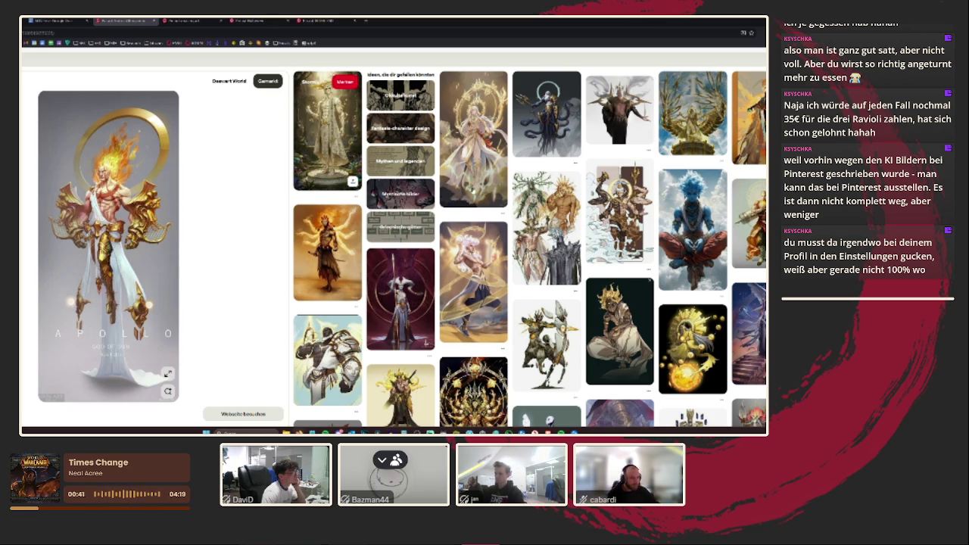
{"action": "left_click", "coordinate": [327, 129]}
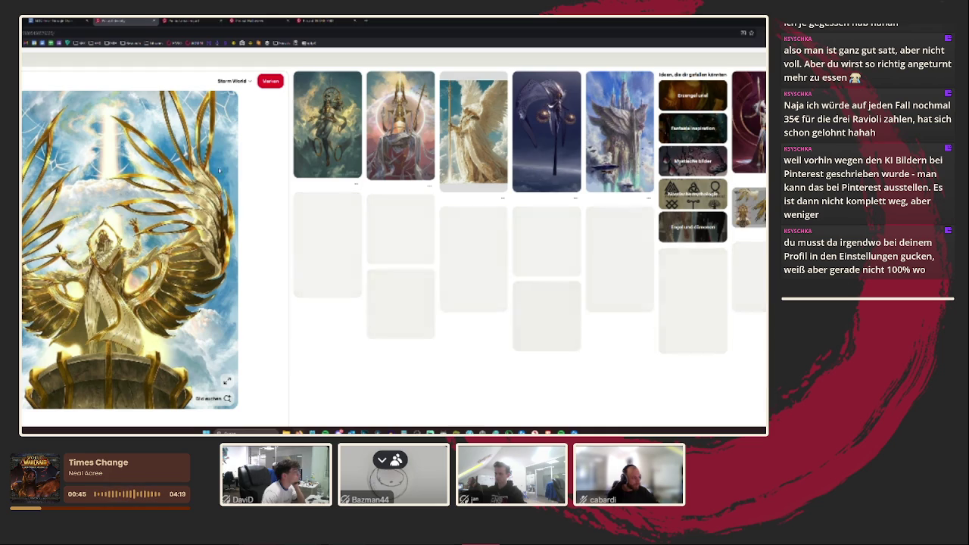
{"action": "left_click", "coordinate": [327, 129]}
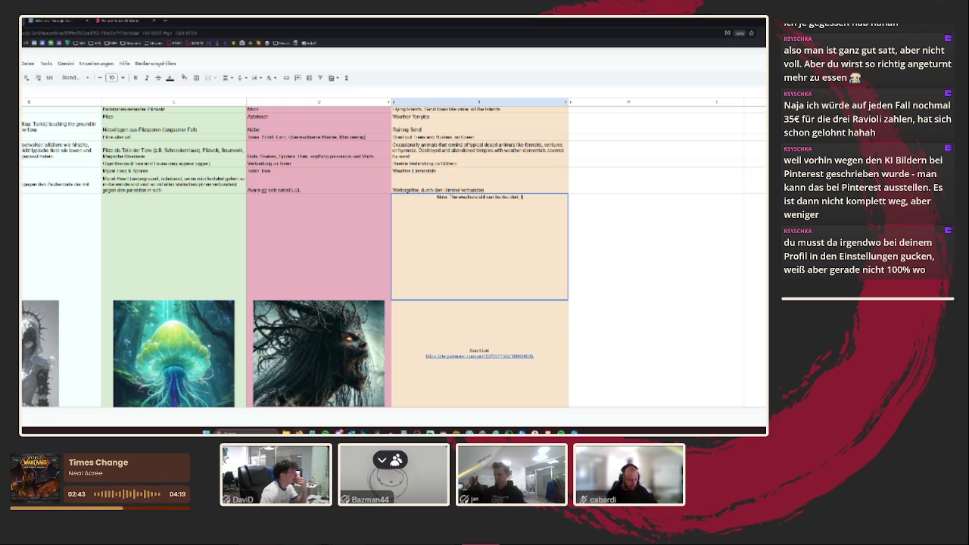
- End the column F note with 'just examples:' and make the note bold
{"action": "type", "text": "just examples:"}
{"action": "key", "text": "Return"}
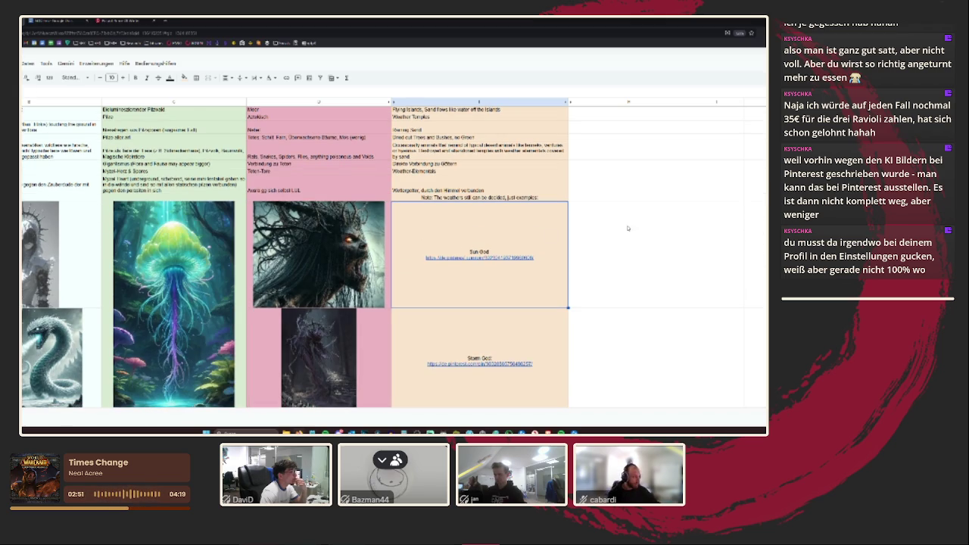
{"action": "left_click", "coordinate": [479, 197]}
{"action": "key", "text": "ctrl+b"}
{"action": "left_click", "coordinate": [650, 255]}
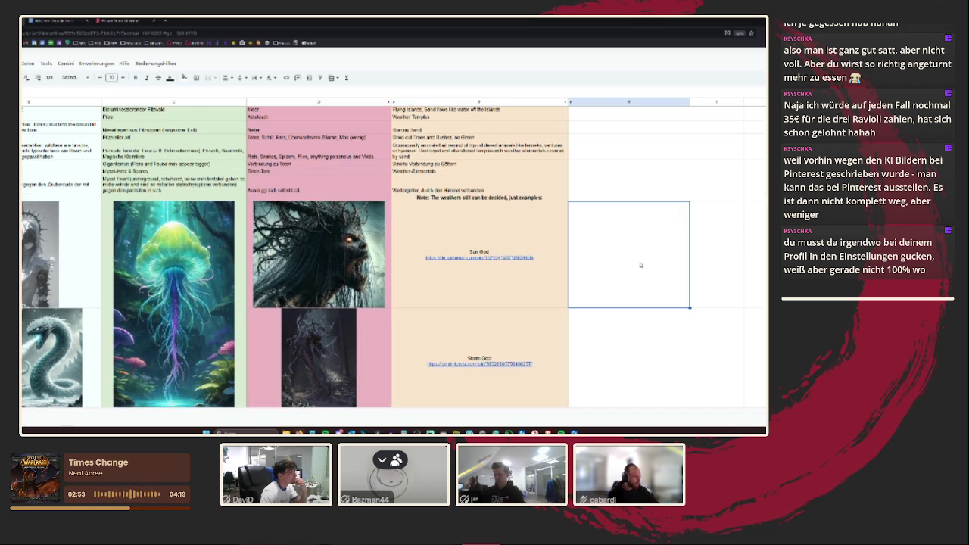
{"action": "scroll", "coordinate": [546, 267], "scroll_direction": "down", "scroll_amount": 2}
{"action": "scroll", "coordinate": [546, 268], "scroll_direction": "up", "scroll_amount": 3}
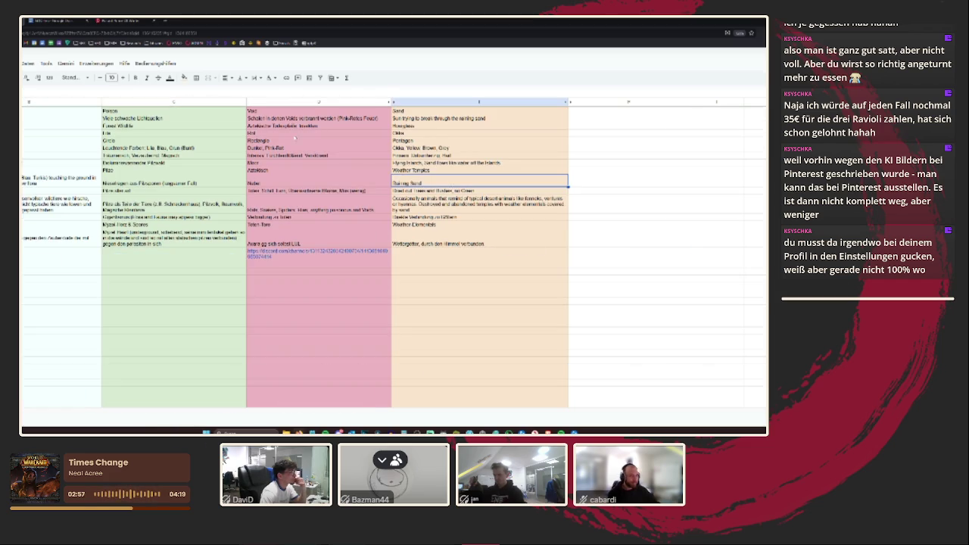
- Close the Google Docs and Pinterest tabs, then scroll up through the region lore columns
{"action": "left_click", "coordinate": [76, 21]}
{"action": "left_click", "coordinate": [87, 22]}
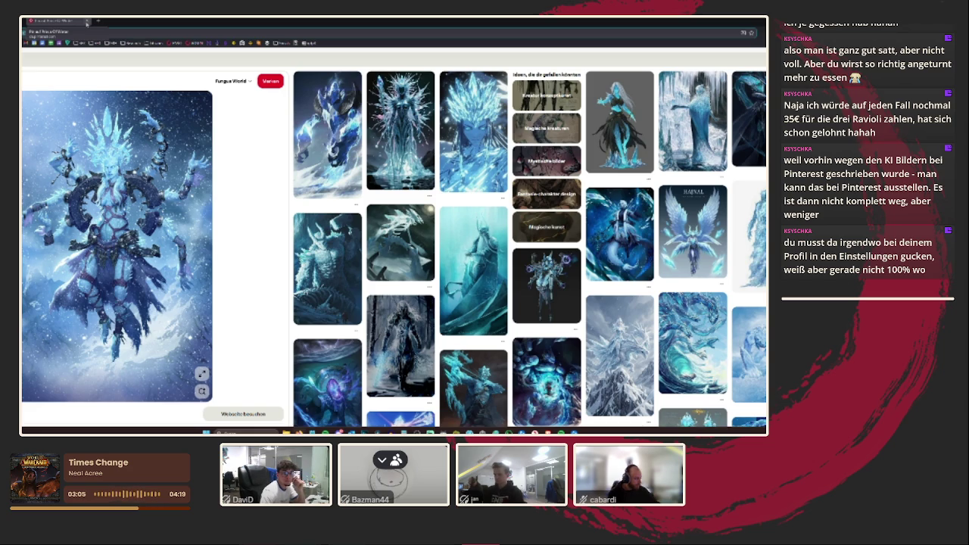
{"action": "left_click", "coordinate": [87, 22]}
{"action": "left_click", "coordinate": [454, 208]}
{"action": "scroll", "coordinate": [462, 212], "scroll_direction": "up", "scroll_amount": 3}
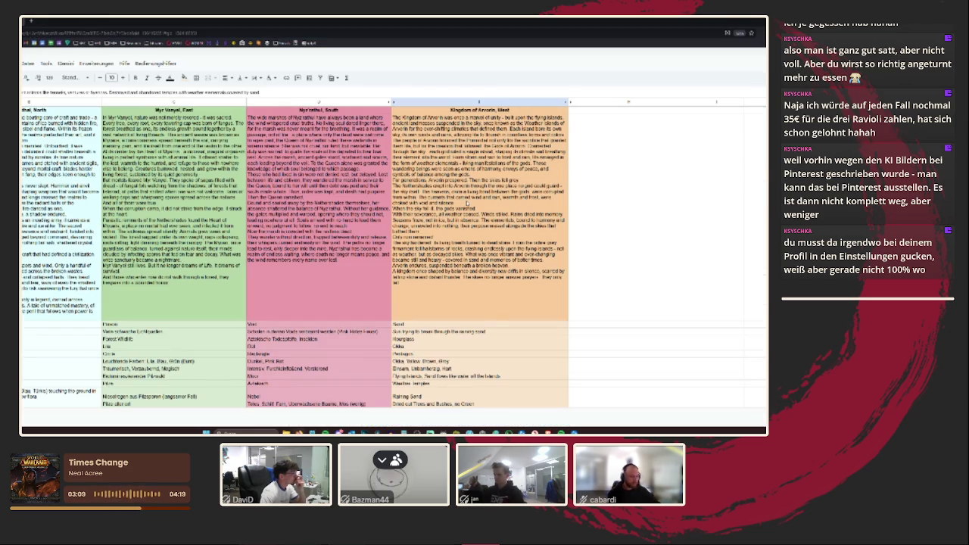
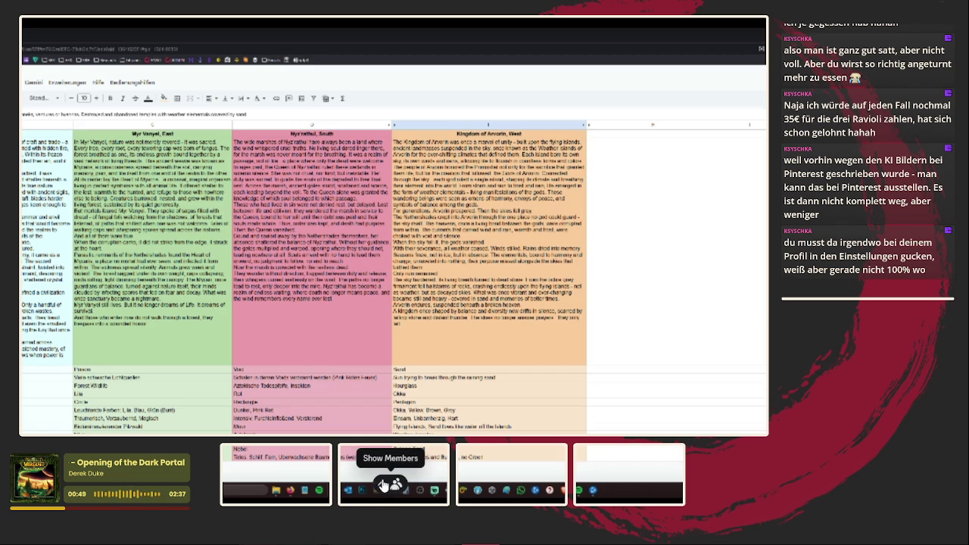
- Show the call members so the participants' webcams fill the view
{"action": "left_click", "coordinate": [380, 485]}
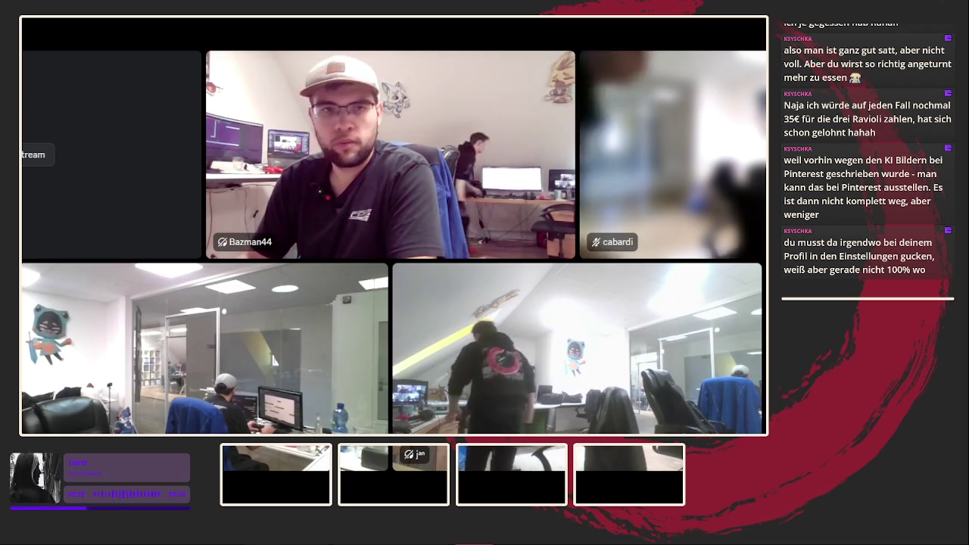
{"action": "mouse_move", "coordinate": [112, 151]}
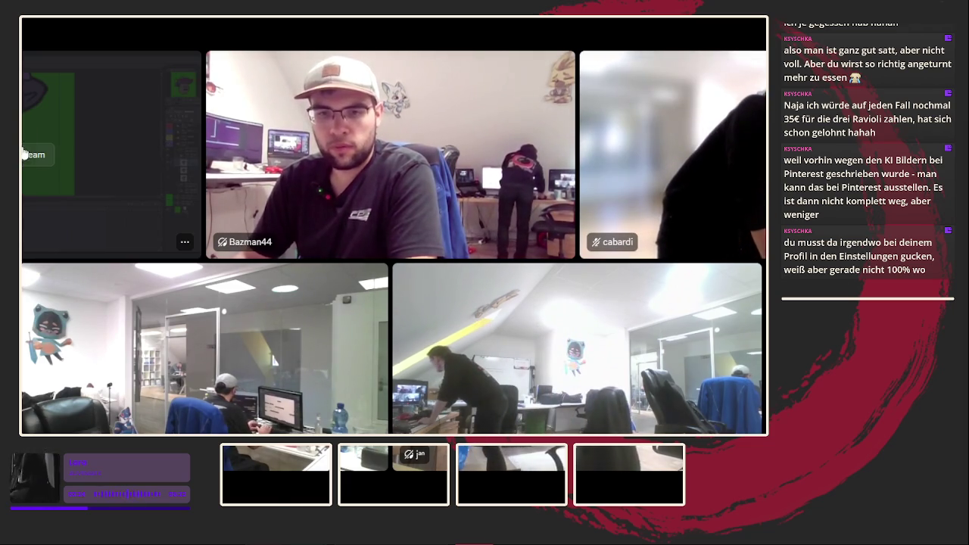
- Watch the drawing-app screen share full size in the Discord call
{"action": "left_click", "coordinate": [30, 154]}
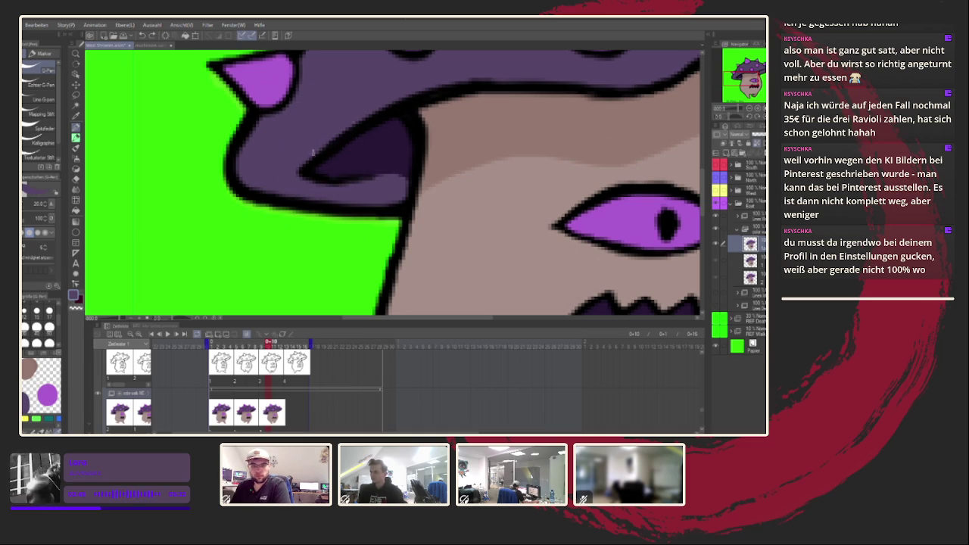
- Paint a dark purple shadow under the cap's right brim on frame 3
{"action": "mouse_move", "coordinate": [418, 134]}
{"action": "left_mouse_down"}
{"action": "mouse_move", "coordinate": [455, 180]}
{"action": "mouse_move", "coordinate": [387, 187]}
{"action": "left_mouse_up"}
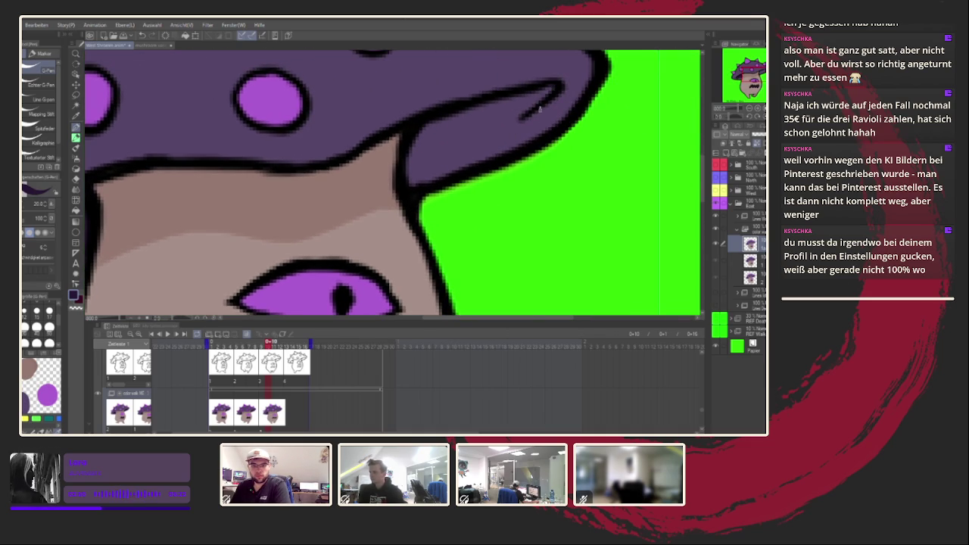
{"action": "mouse_move", "coordinate": [553, 89]}
{"action": "left_mouse_down"}
{"action": "mouse_move", "coordinate": [424, 168]}
{"action": "mouse_move", "coordinate": [424, 128]}
{"action": "mouse_move", "coordinate": [521, 96]}
{"action": "left_mouse_up"}
{"action": "left_click", "coordinate": [385, 166], "text": "alt"}
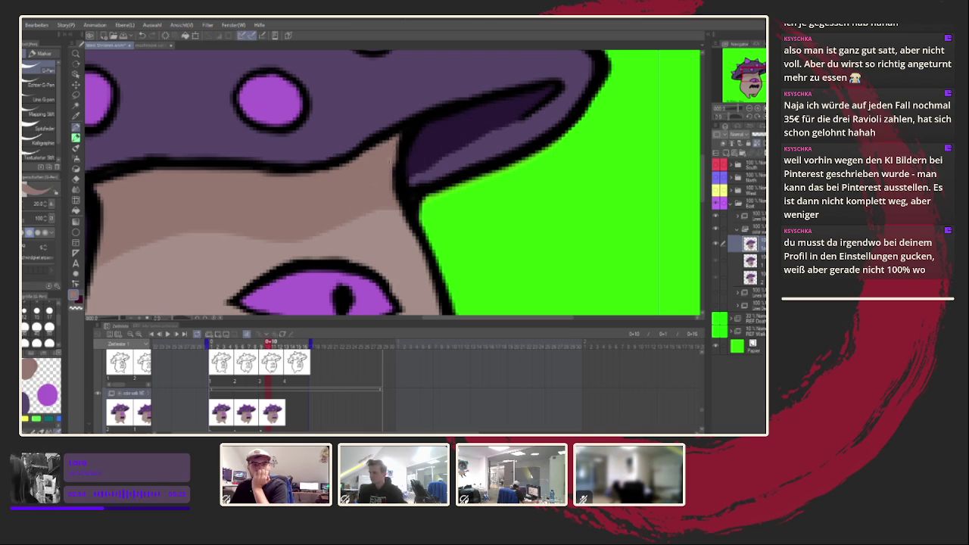
{"action": "left_click", "coordinate": [451, 136], "text": "alt"}
- Zoom out to the whole mushroom and scrub to a later walk frame
{"action": "scroll", "coordinate": [488, 149], "scroll_direction": "down", "scroll_amount": 5}
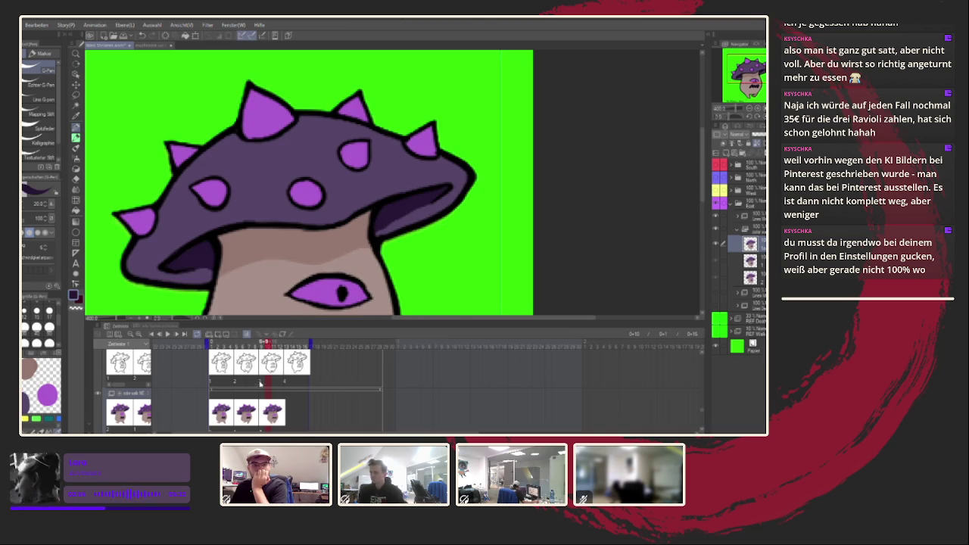
{"action": "left_click_drag", "start_coordinate": [271, 345], "coordinate": [239, 357]}
{"action": "left_click_drag", "start_coordinate": [289, 286], "coordinate": [342, 239]}
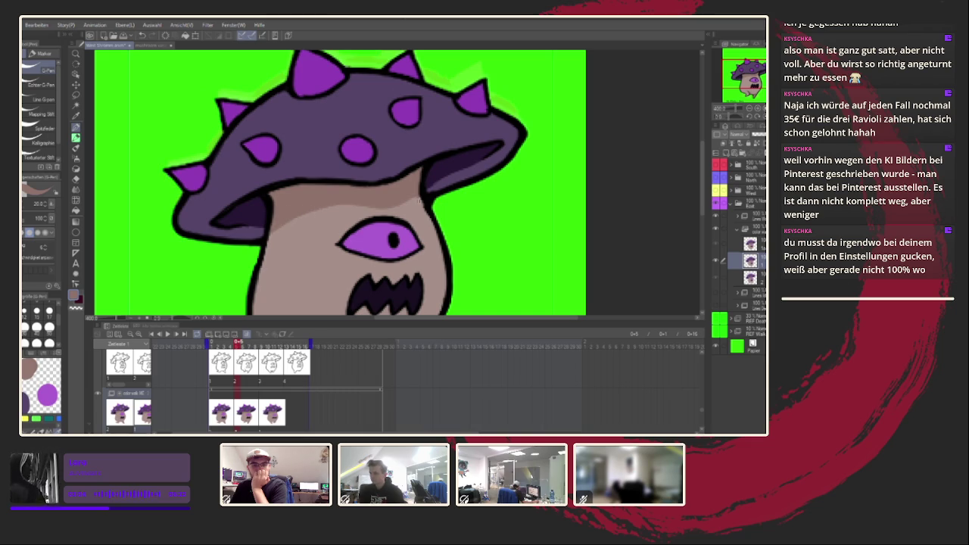
{"action": "left_click_drag", "start_coordinate": [232, 344], "coordinate": [262, 345]}
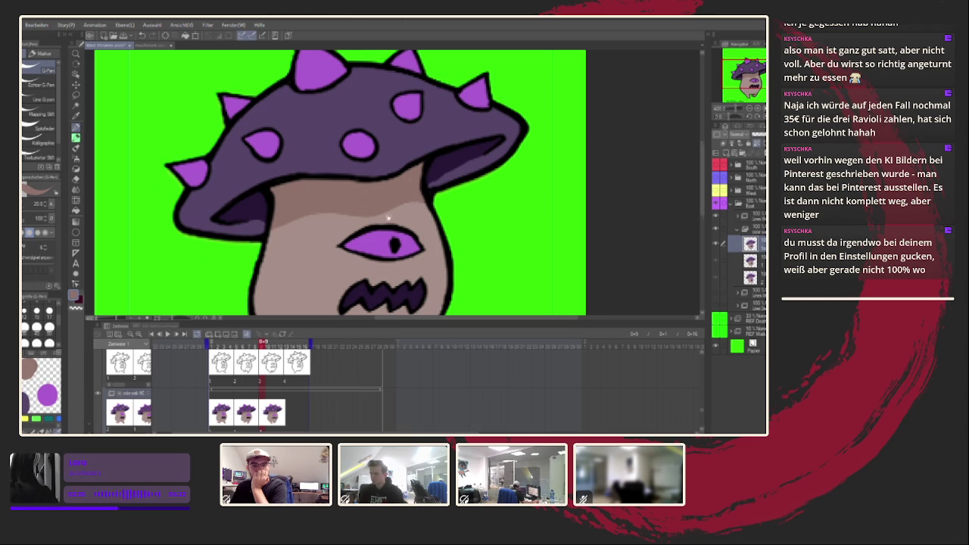
- Eyedrop the cap's purple and undo a stray stroke on the foot
{"action": "scroll", "coordinate": [318, 227], "scroll_direction": "down", "scroll_amount": 5}
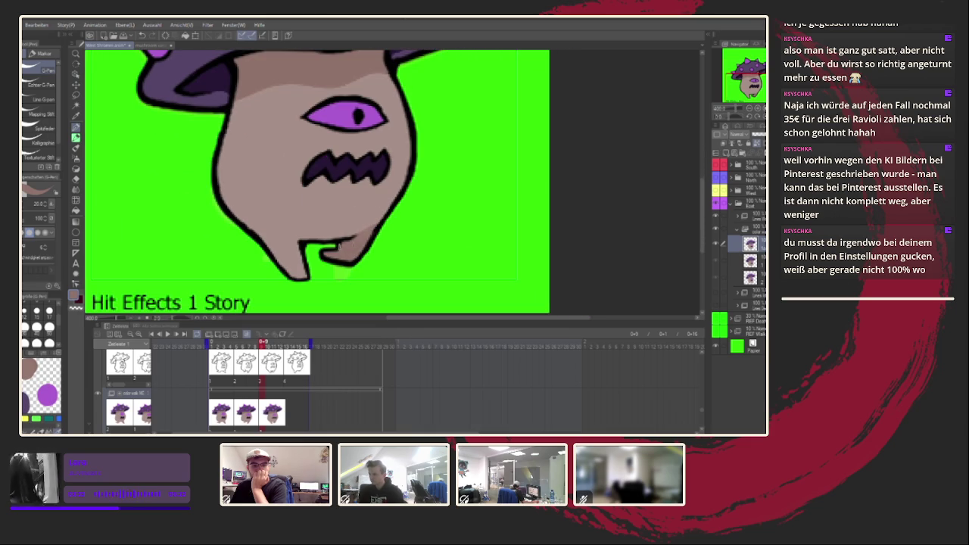
{"action": "scroll", "coordinate": [390, 235], "scroll_direction": "up", "scroll_amount": 3}
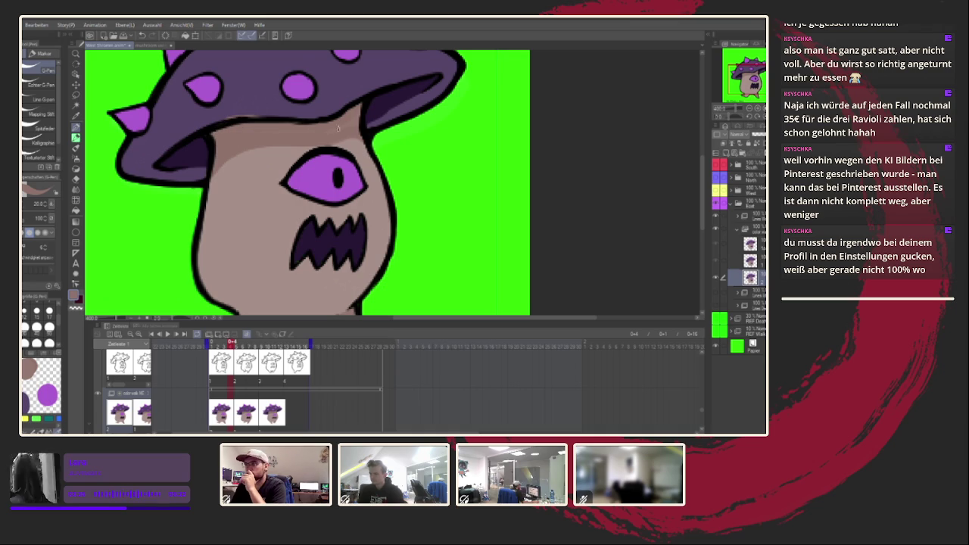
{"action": "left_click", "coordinate": [238, 99], "text": "alt"}
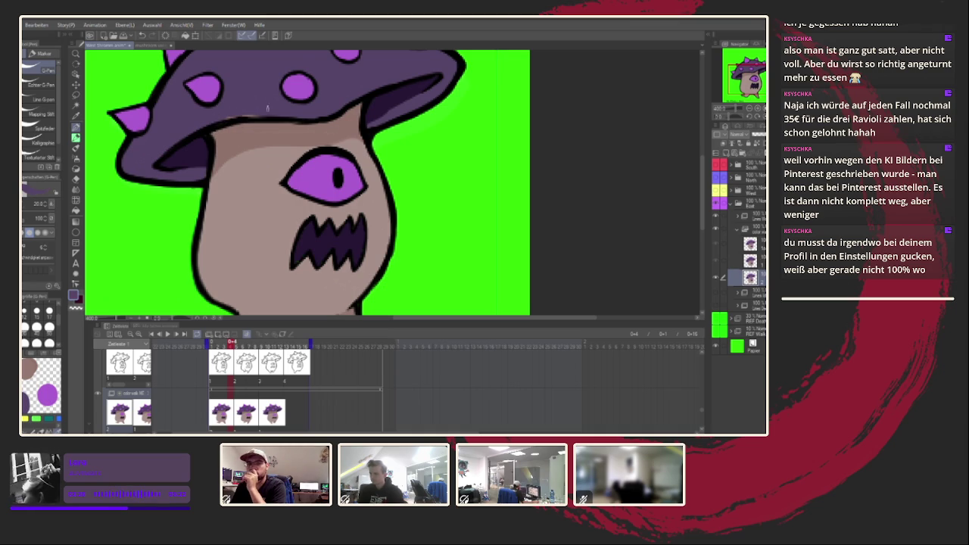
{"action": "scroll", "coordinate": [302, 190], "scroll_direction": "down", "scroll_amount": 2}
{"action": "scroll", "coordinate": [302, 190], "scroll_direction": "down", "scroll_amount": 1}
{"action": "left_click_drag", "start_coordinate": [386, 250], "coordinate": [378, 264]}
{"action": "key", "text": "ctrl+z"}
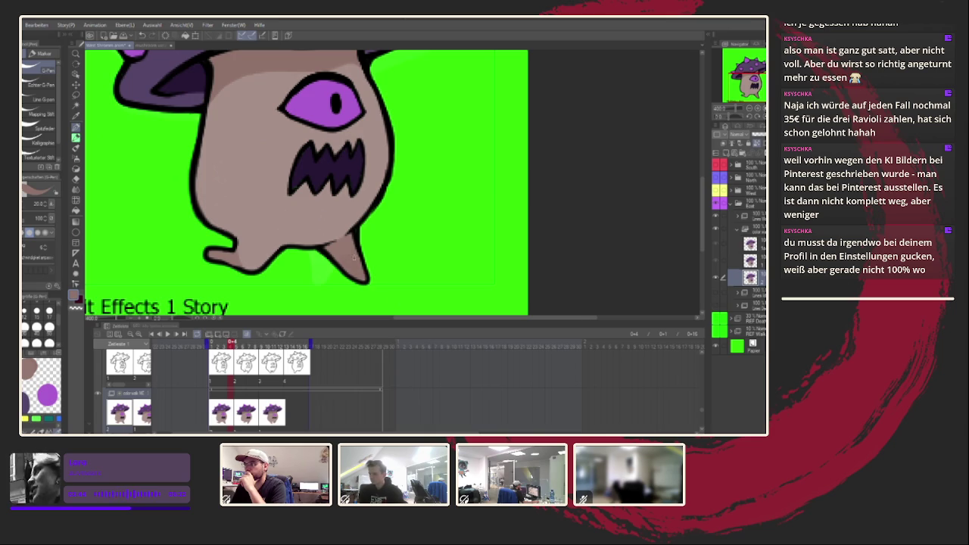
- Advance a frame, fit the canvas, play the walk and return to frame 7
{"action": "left_click_drag", "start_coordinate": [357, 236], "coordinate": [429, 221]}
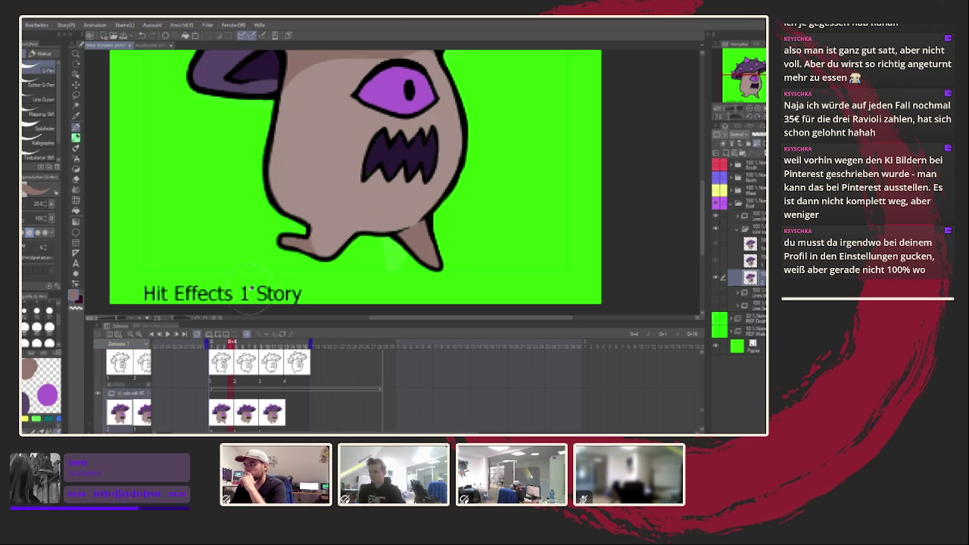
{"action": "key", "text": "Right"}
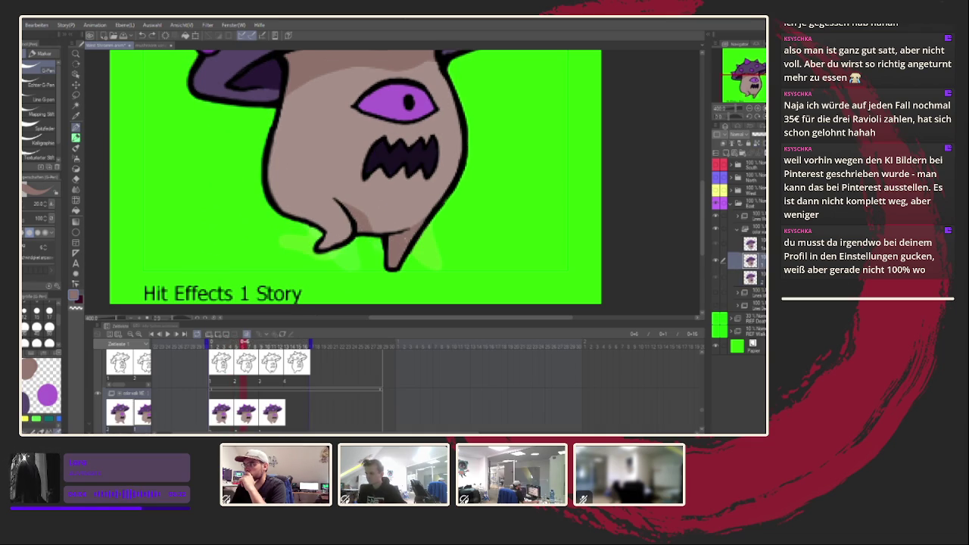
{"action": "key", "text": "ctrl+minus"}
{"action": "key", "text": "Return"}
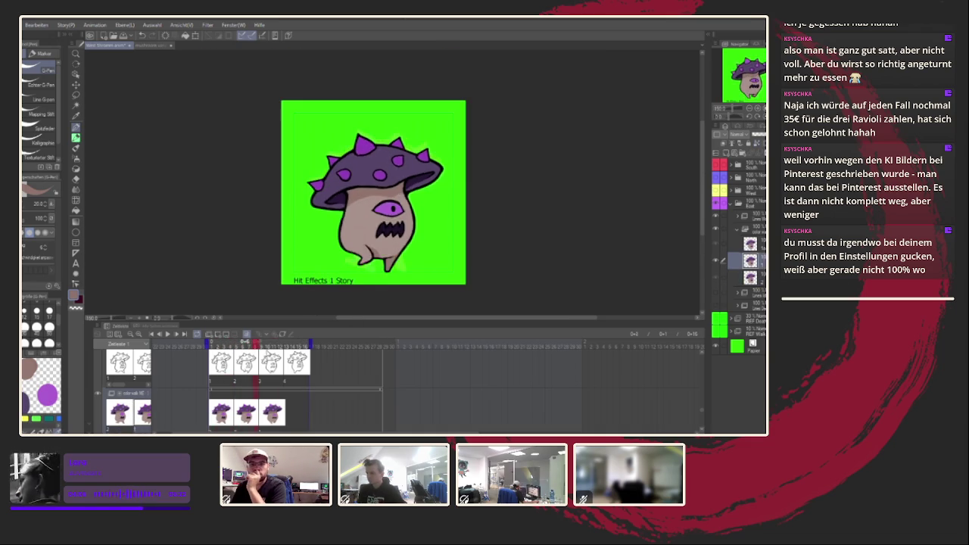
{"action": "mouse_move", "coordinate": [261, 358]}
{"action": "left_mouse_down"}
{"action": "mouse_move", "coordinate": [225, 366]}
{"action": "mouse_move", "coordinate": [249, 368]}
{"action": "left_mouse_up"}
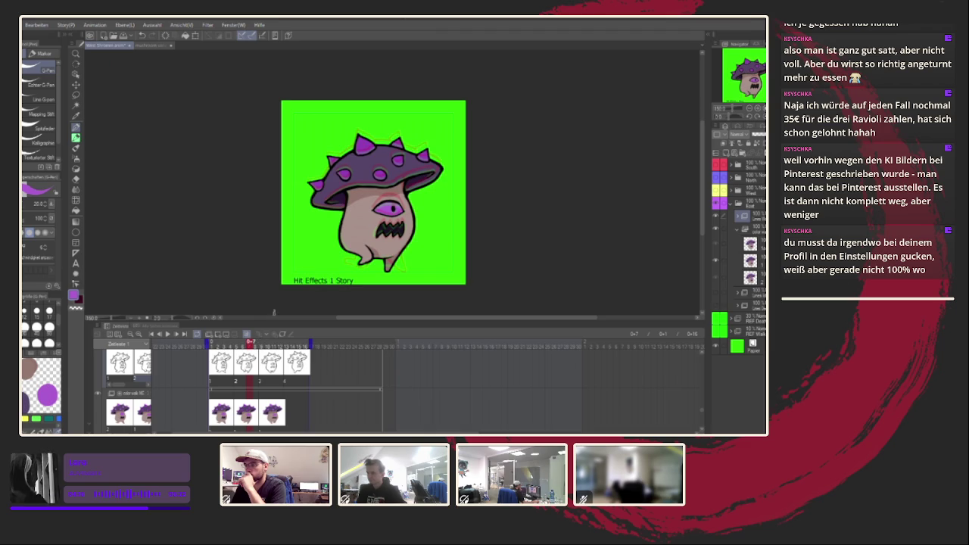
- Jump to frame 11 of the walk and fit the whole canvas in view
{"action": "key", "text": "ctrl+plus"}
{"action": "key", "text": "ctrl+plus"}
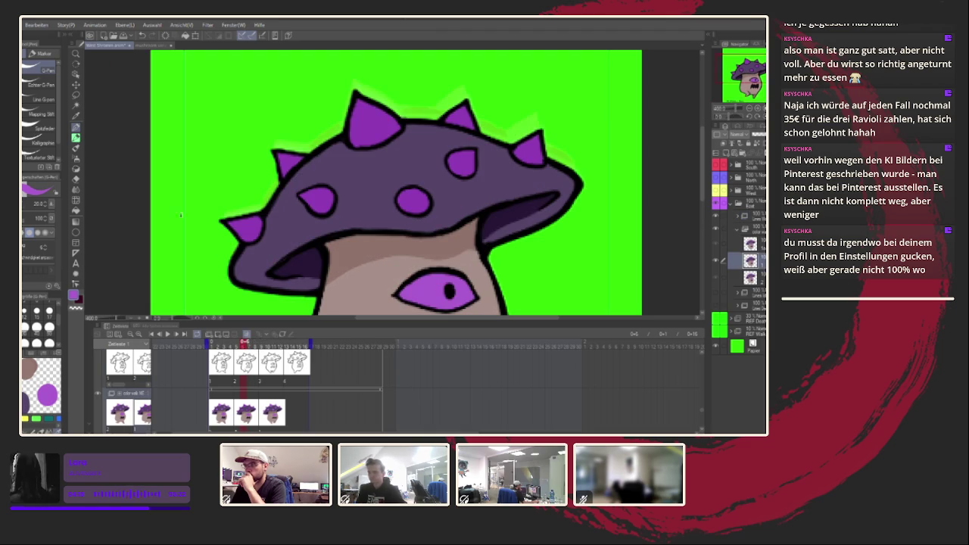
{"action": "left_click", "coordinate": [76, 206]}
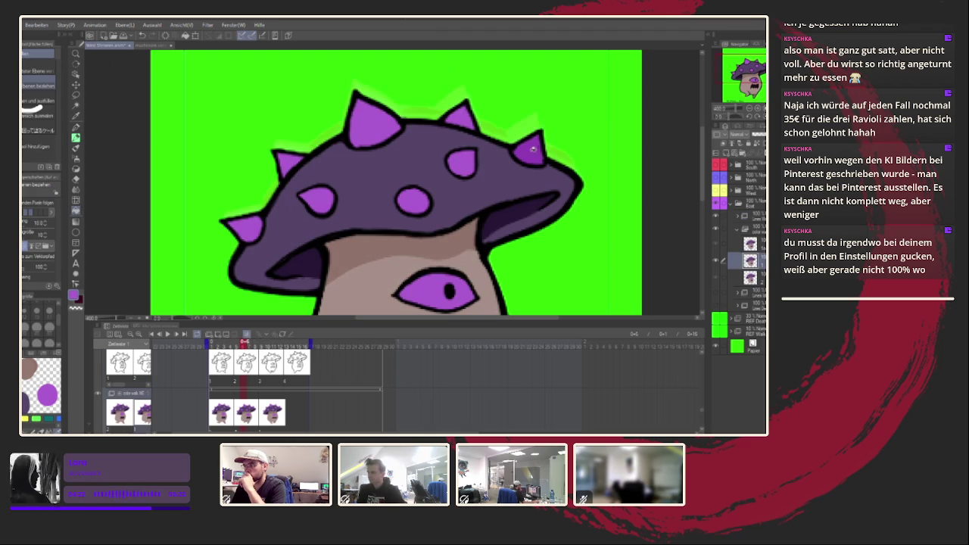
{"action": "left_click", "coordinate": [274, 342]}
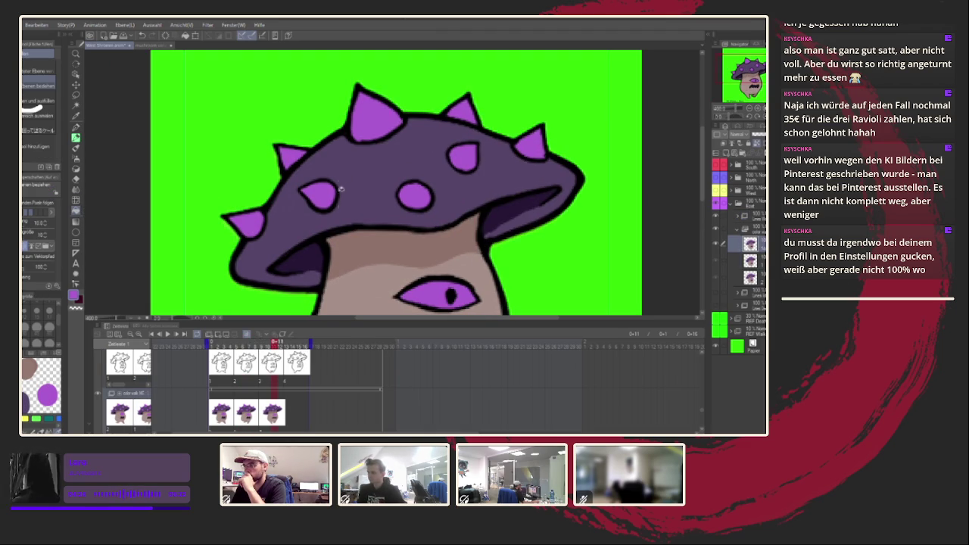
{"action": "key", "text": "ctrl+minus"}
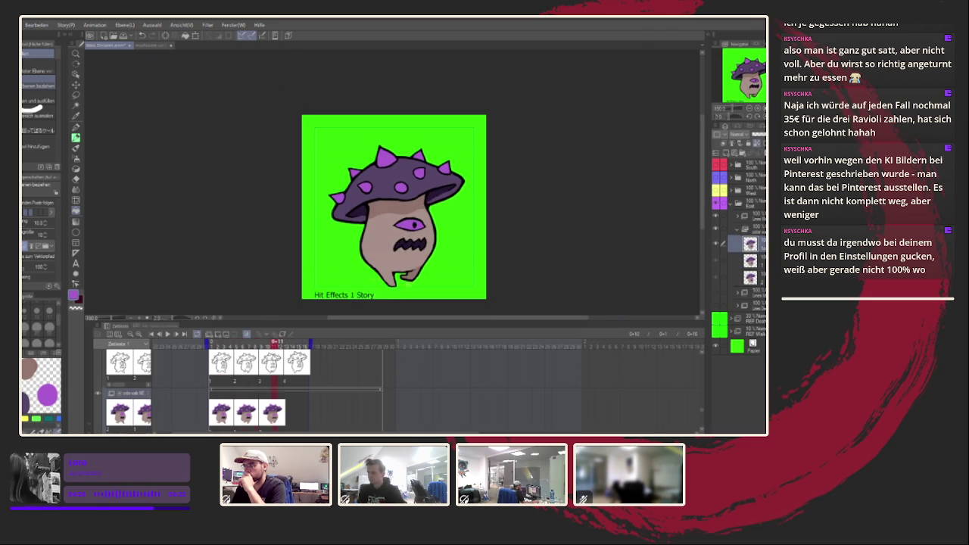
- Add a new colour cel for the frame and fill the mushroom grey-brown
{"action": "left_click", "coordinate": [288, 415]}
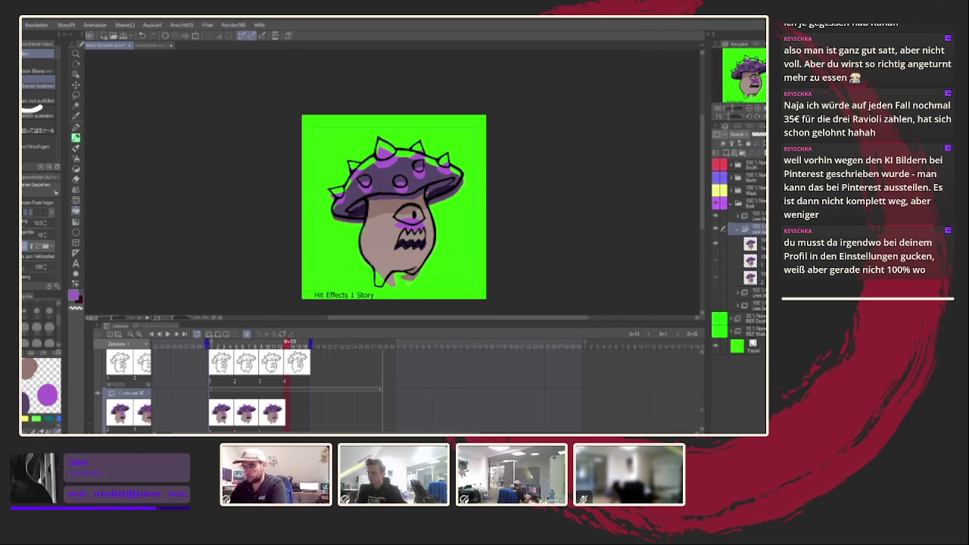
{"action": "key", "text": "ctrl+shift+n"}
{"action": "key", "text": "ctrl+plus"}
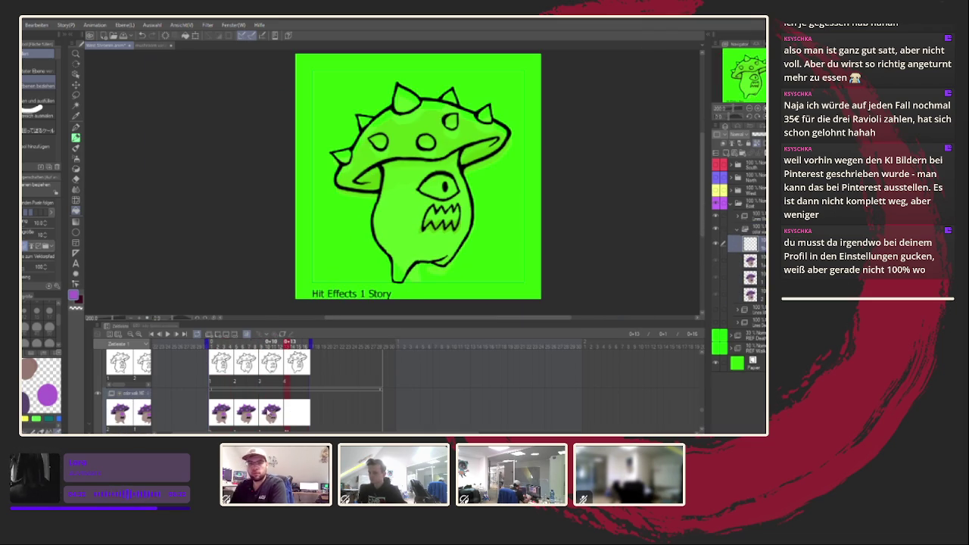
{"action": "left_click", "coordinate": [266, 342]}
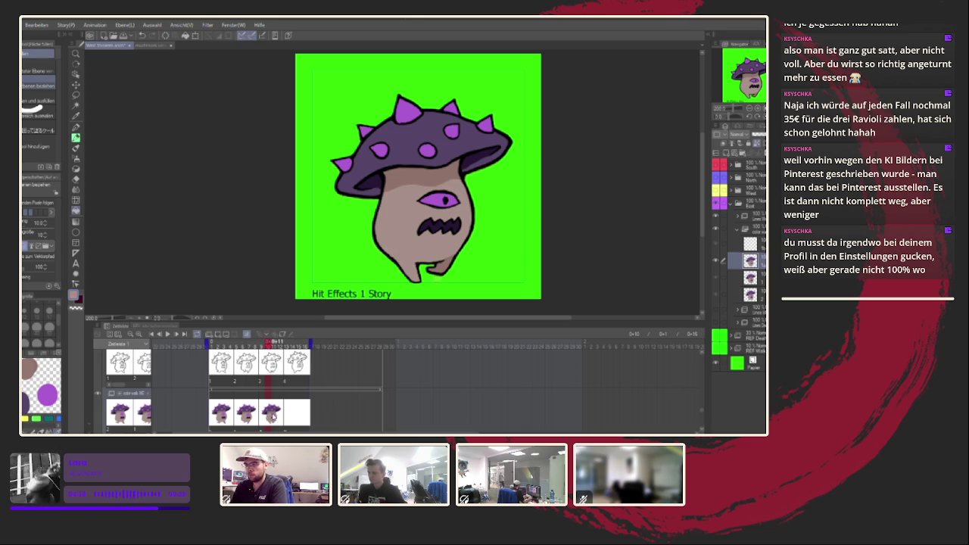
{"action": "left_click", "coordinate": [287, 341]}
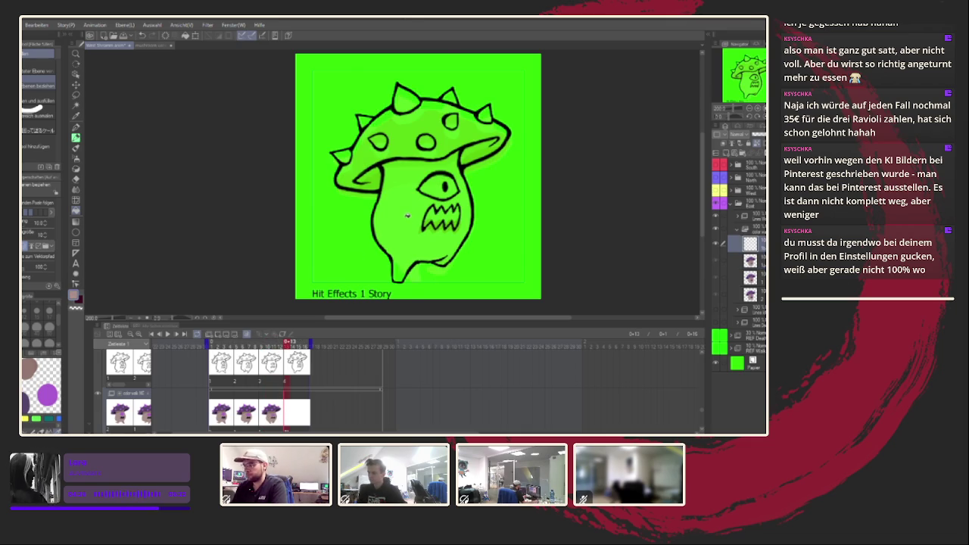
{"action": "left_click", "coordinate": [35, 123]}
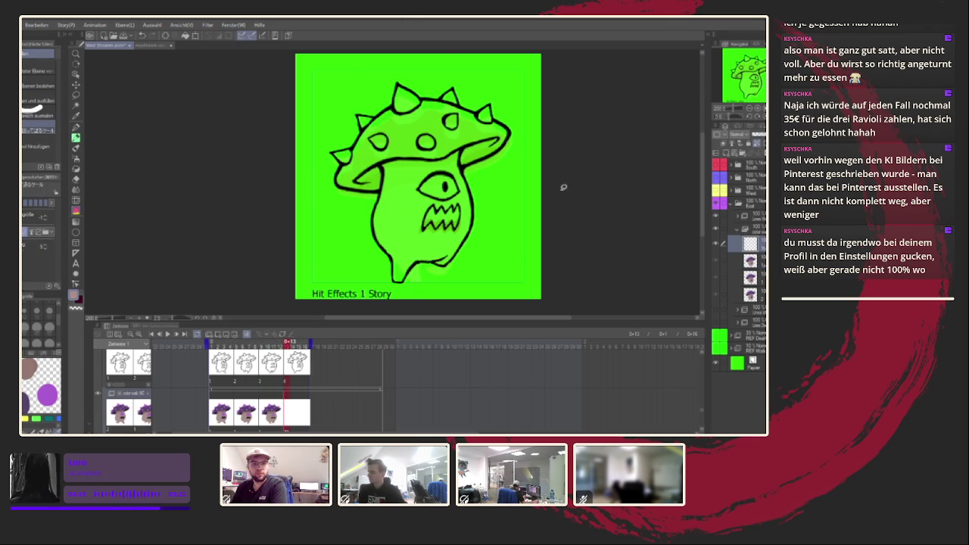
{"action": "left_click_drag", "start_coordinate": [556, 214], "coordinate": [436, 281]}
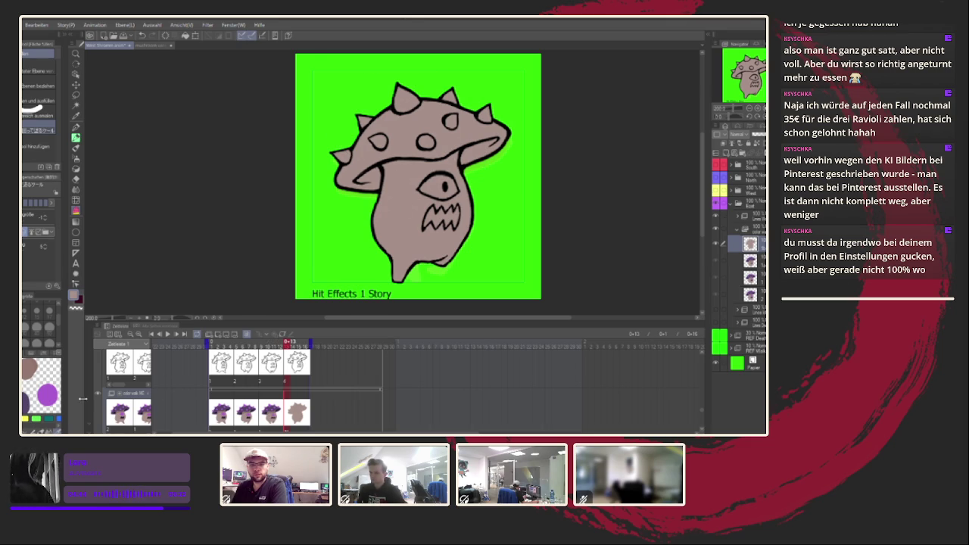
- Sample the bright cap purple from coloured frame 11 and the colour-set palette
{"action": "left_click", "coordinate": [274, 409]}
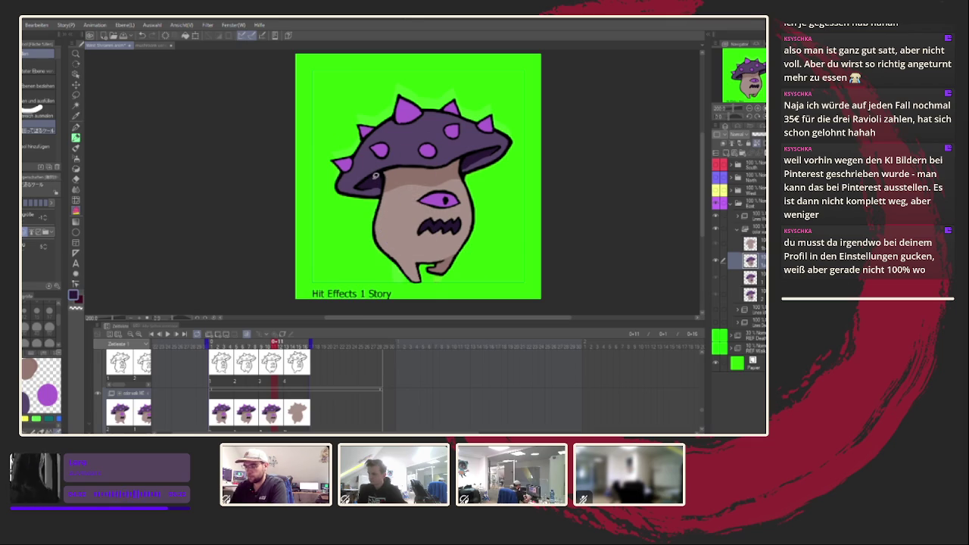
{"action": "left_click", "coordinate": [384, 150], "text": "alt"}
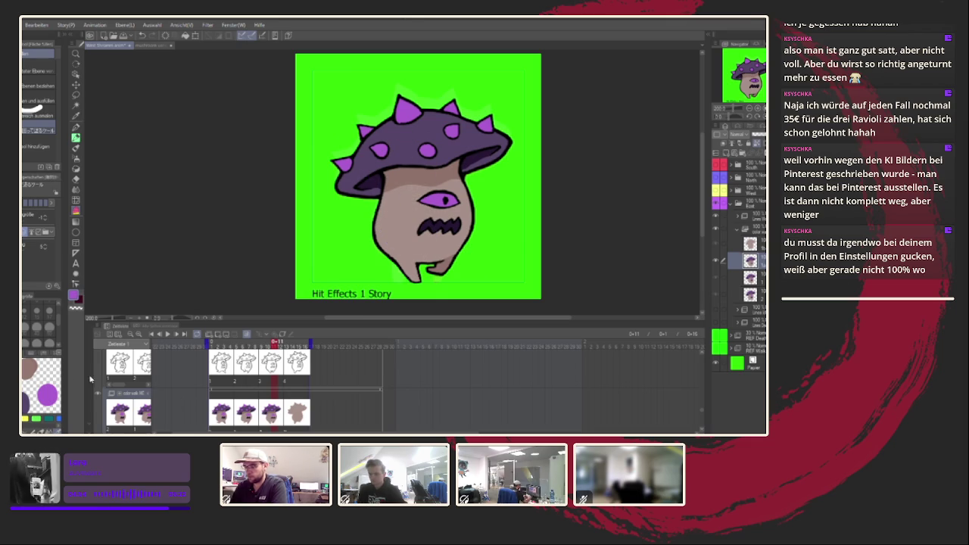
{"action": "left_click", "coordinate": [31, 355]}
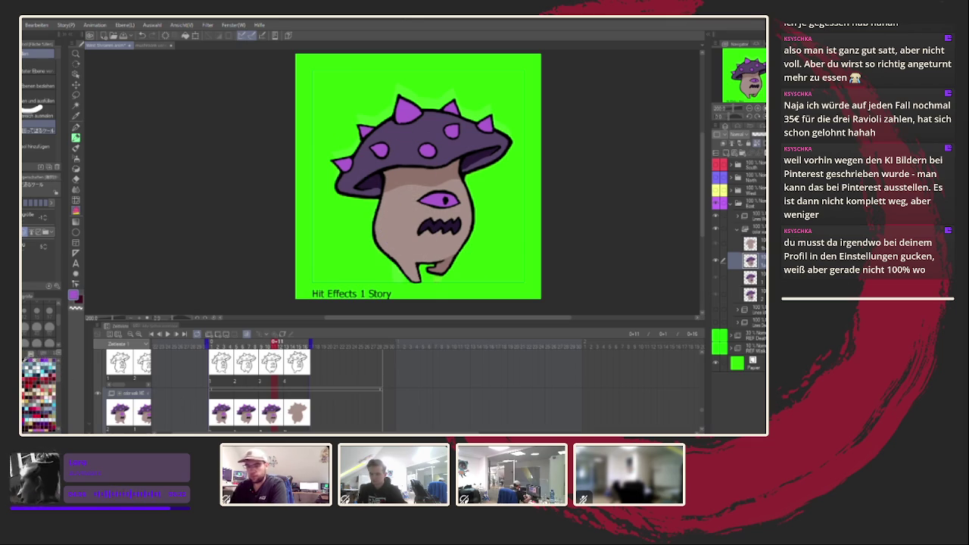
{"action": "scroll", "coordinate": [374, 219], "scroll_direction": "up", "scroll_amount": 2}
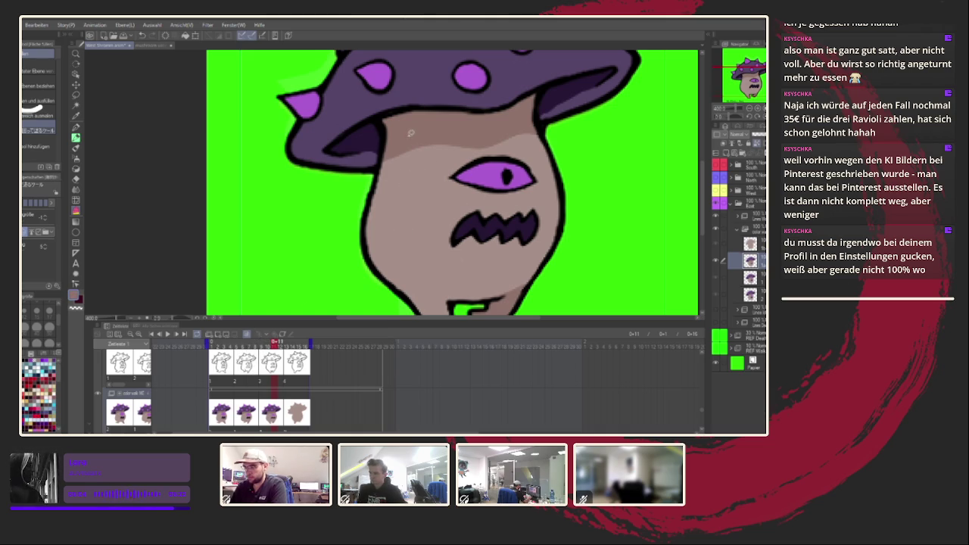
{"action": "left_click", "coordinate": [379, 77], "text": "alt"}
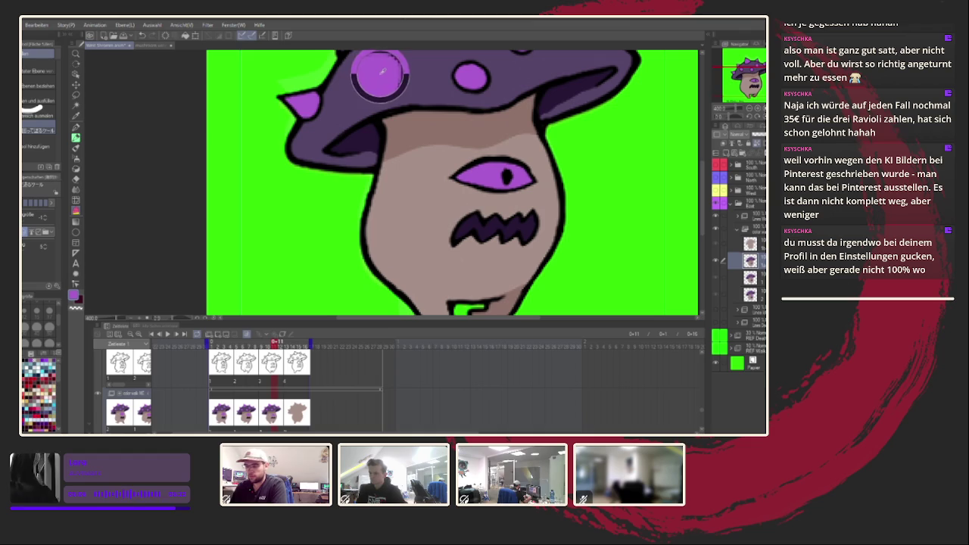
- Fill the new frame's mushroom cap with purple
{"action": "left_click", "coordinate": [299, 391]}
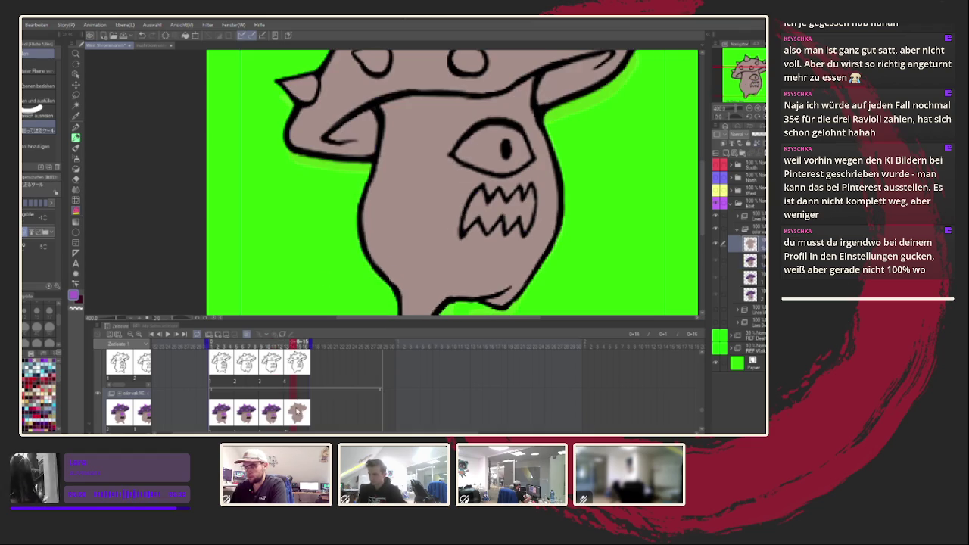
{"action": "scroll", "coordinate": [414, 220], "scroll_direction": "down", "scroll_amount": 1}
{"action": "scroll", "coordinate": [414, 220], "scroll_direction": "down", "scroll_amount": 3}
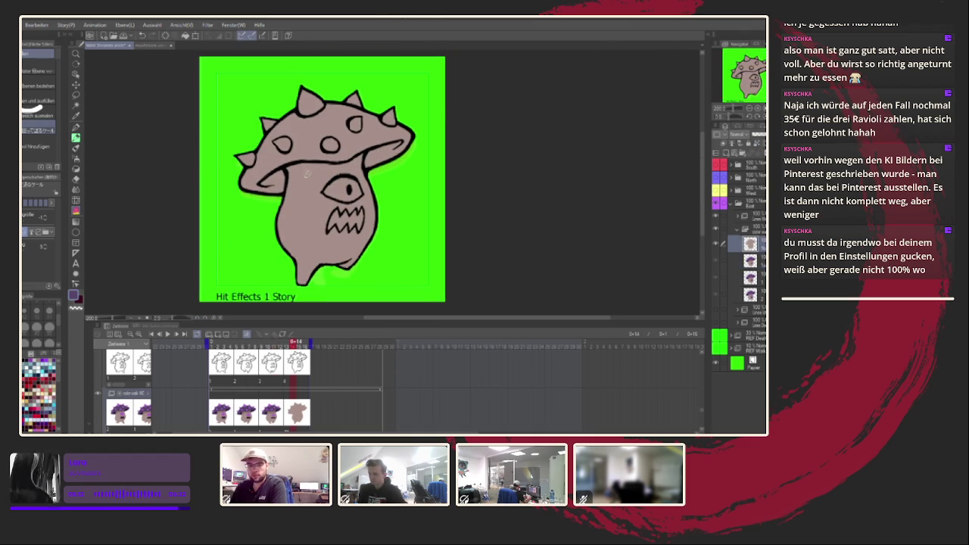
{"action": "left_click_drag", "start_coordinate": [287, 176], "coordinate": [368, 173]}
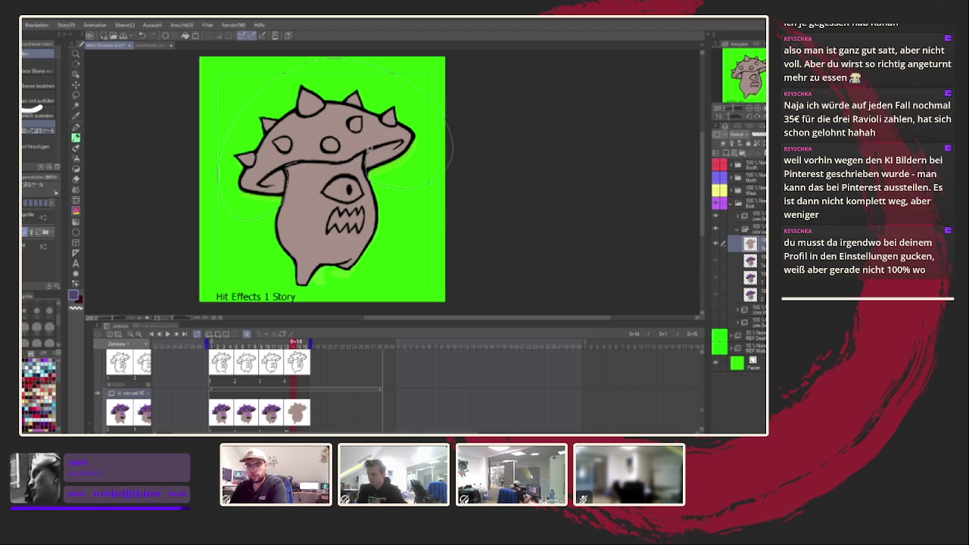
{"action": "left_click", "coordinate": [333, 160]}
{"action": "scroll", "coordinate": [345, 140], "scroll_direction": "up", "scroll_amount": 3}
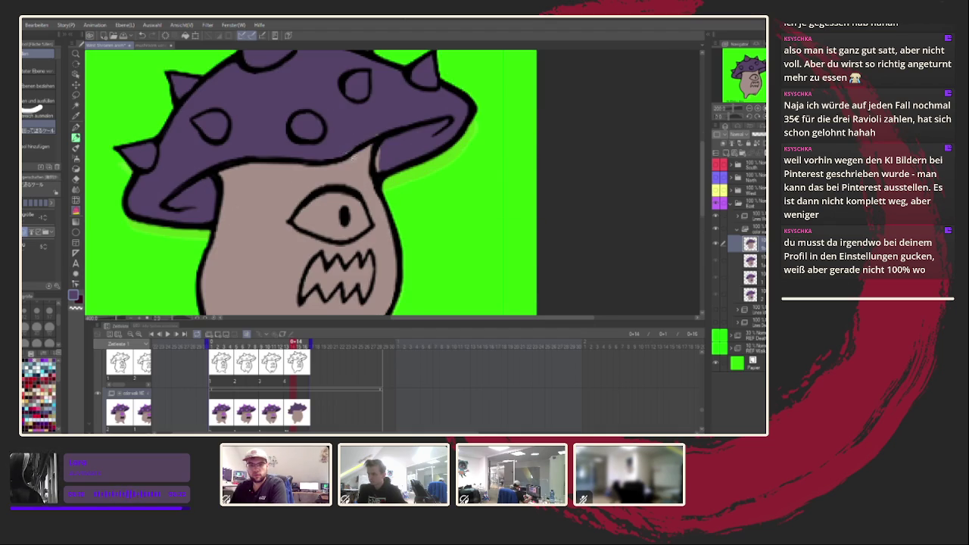
{"action": "left_click", "coordinate": [76, 137]}
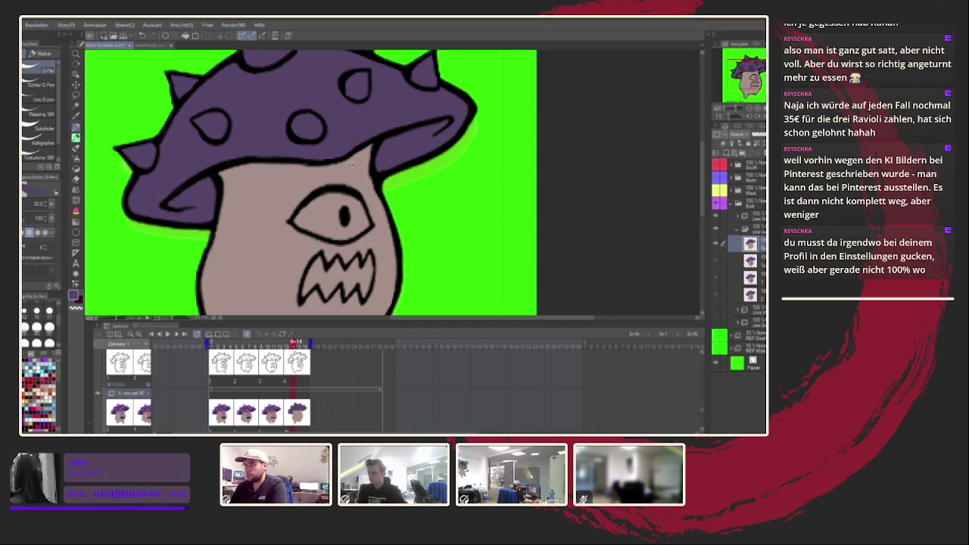
- Paint dark purple shading under the left and right sides of the cap brim
{"action": "left_click_drag", "start_coordinate": [361, 164], "coordinate": [421, 168]}
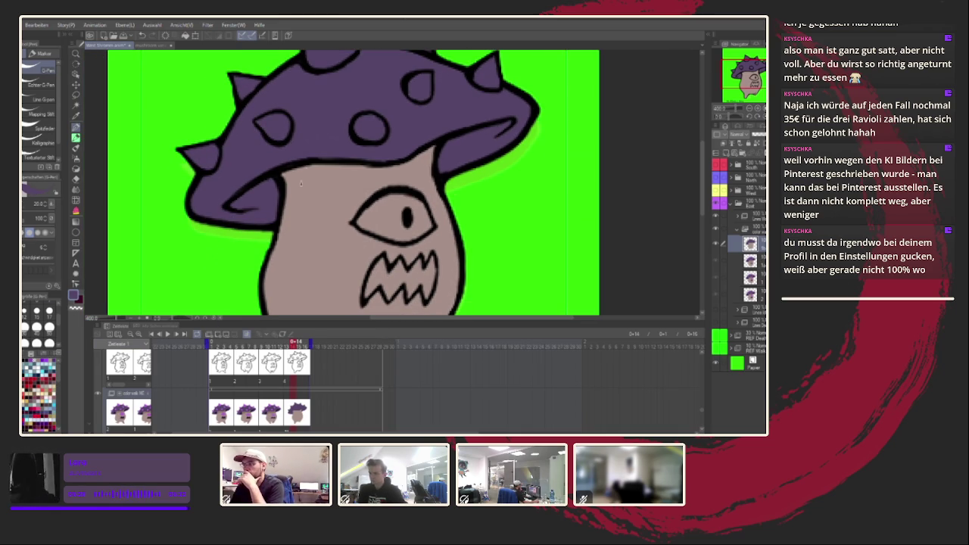
{"action": "key", "text": "x"}
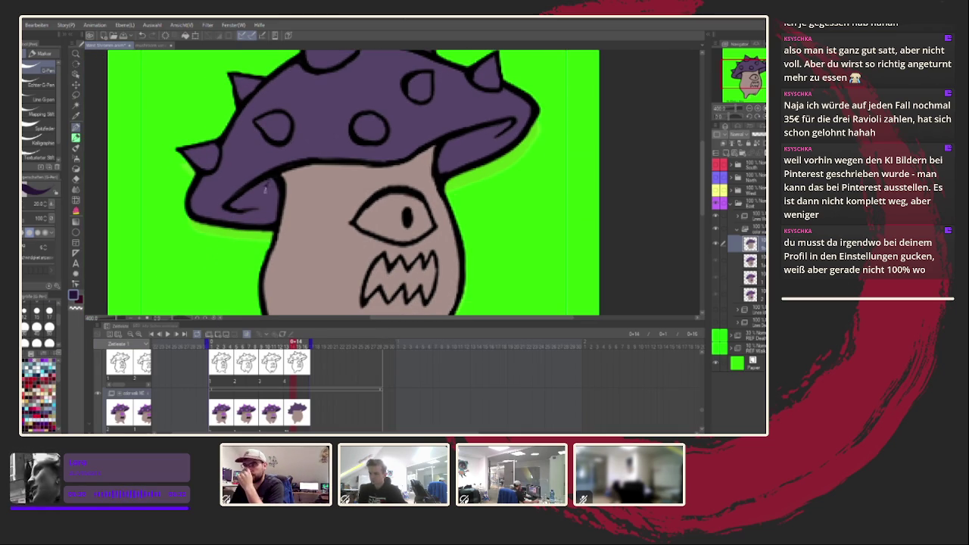
{"action": "mouse_move", "coordinate": [230, 204]}
{"action": "left_mouse_down"}
{"action": "mouse_move", "coordinate": [265, 210]}
{"action": "mouse_move", "coordinate": [272, 185]}
{"action": "left_mouse_up"}
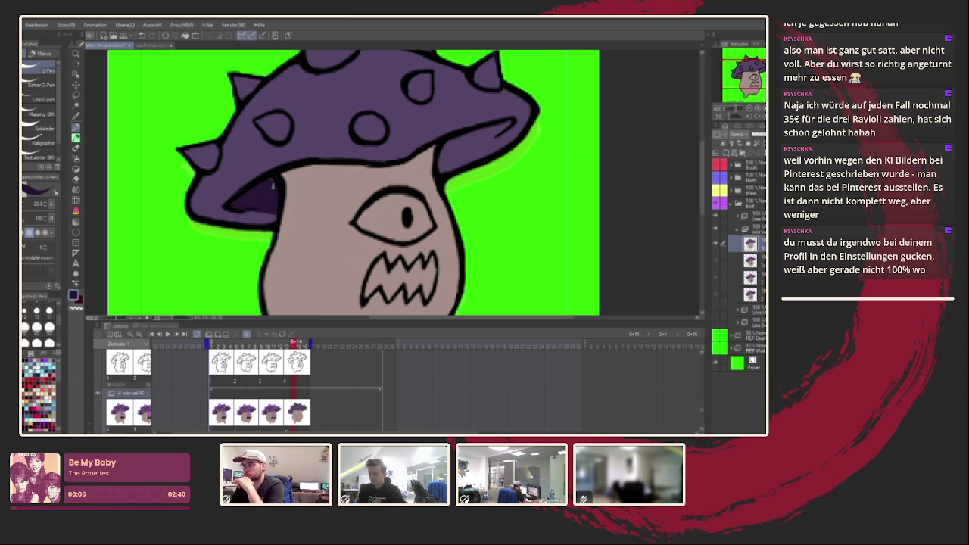
{"action": "left_click_drag", "start_coordinate": [448, 177], "coordinate": [429, 184]}
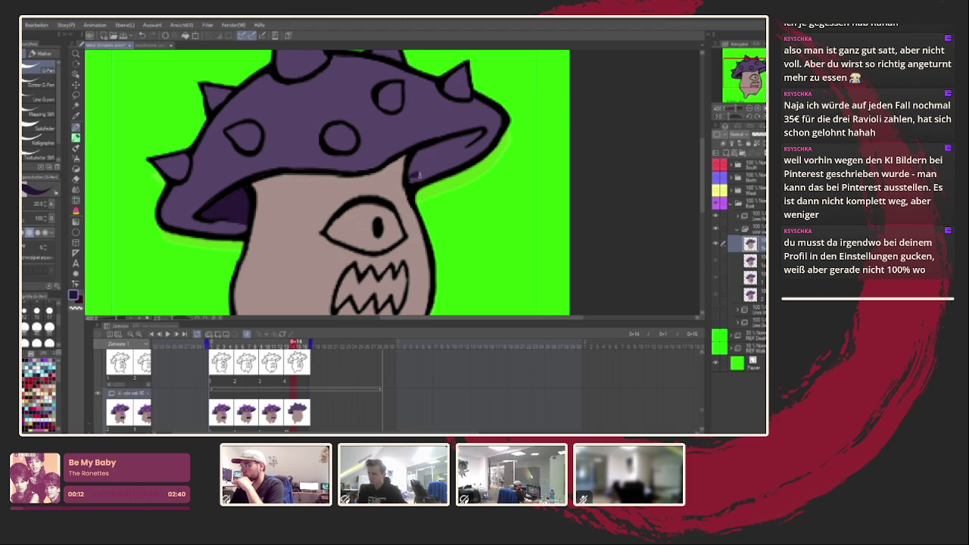
{"action": "mouse_move", "coordinate": [409, 179]}
{"action": "left_mouse_down"}
{"action": "mouse_move", "coordinate": [474, 140]}
{"action": "mouse_move", "coordinate": [452, 145]}
{"action": "left_mouse_up"}
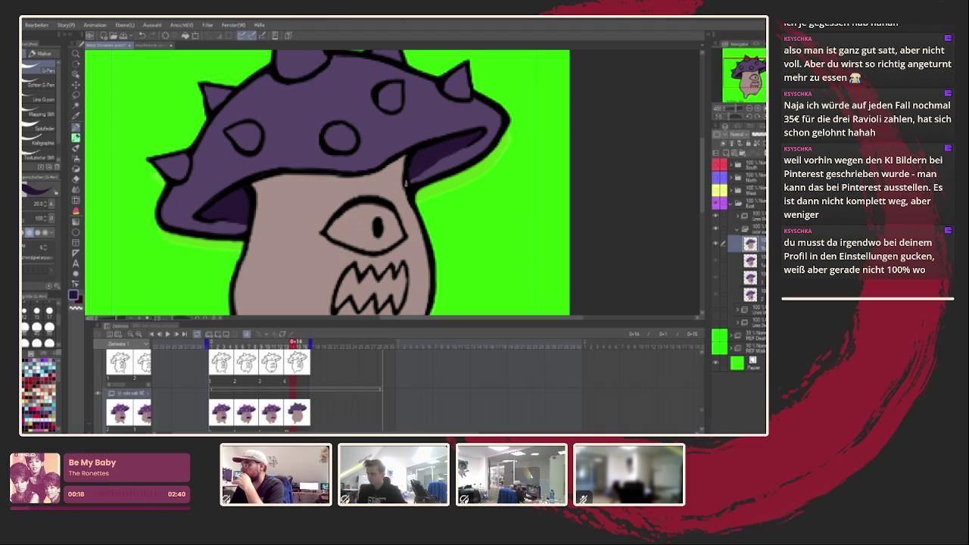
{"action": "left_click_drag", "start_coordinate": [399, 178], "coordinate": [436, 187]}
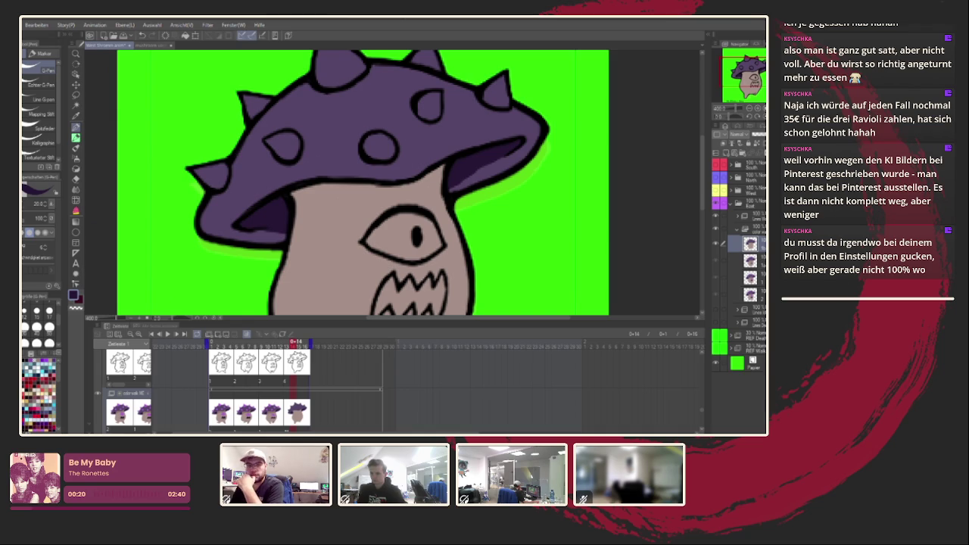
{"action": "left_click_drag", "start_coordinate": [416, 236], "coordinate": [384, 213]}
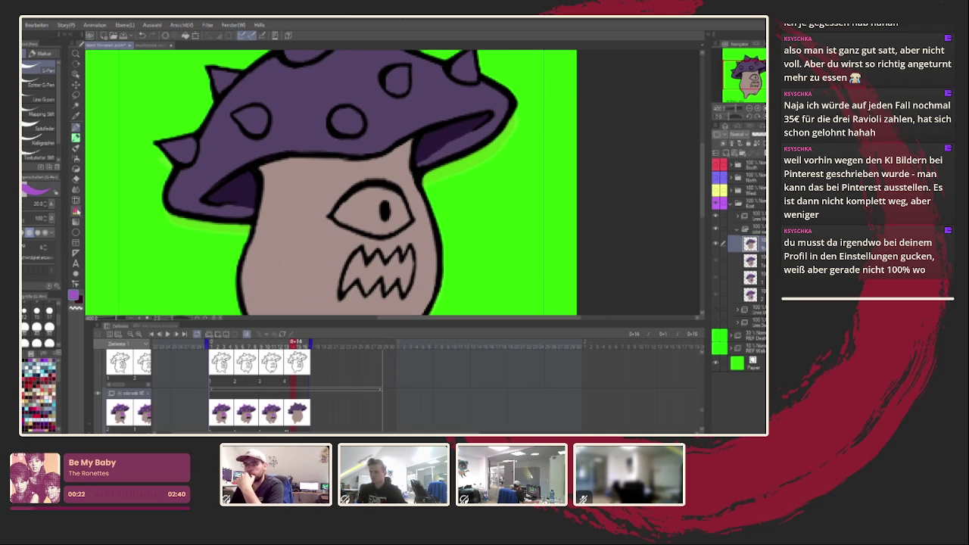
- Fill the eye, cap spots and cap spikes with magenta
{"action": "left_click", "coordinate": [76, 211]}
{"action": "left_click", "coordinate": [372, 199]}
{"action": "left_click", "coordinate": [250, 121]}
{"action": "left_click", "coordinate": [179, 150]}
{"action": "scroll", "coordinate": [204, 151], "scroll_direction": "up", "scroll_amount": 2}
{"action": "left_click", "coordinate": [224, 146]}
{"action": "left_click", "coordinate": [307, 102]}
{"action": "left_click", "coordinate": [345, 185]}
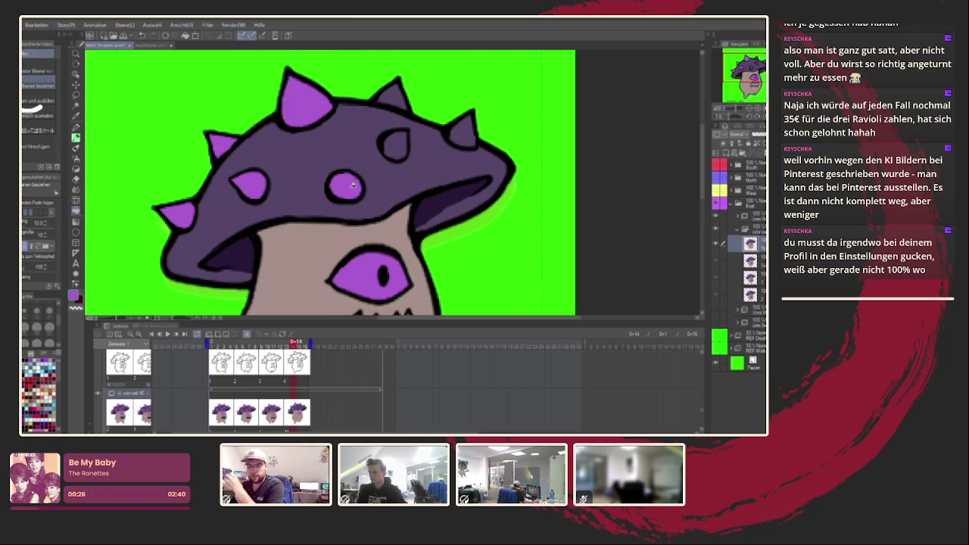
{"action": "left_click", "coordinate": [394, 146]}
{"action": "left_click", "coordinate": [394, 100]}
{"action": "left_click", "coordinate": [462, 132]}
{"action": "scroll", "coordinate": [463, 131], "scroll_direction": "down", "scroll_amount": 1}
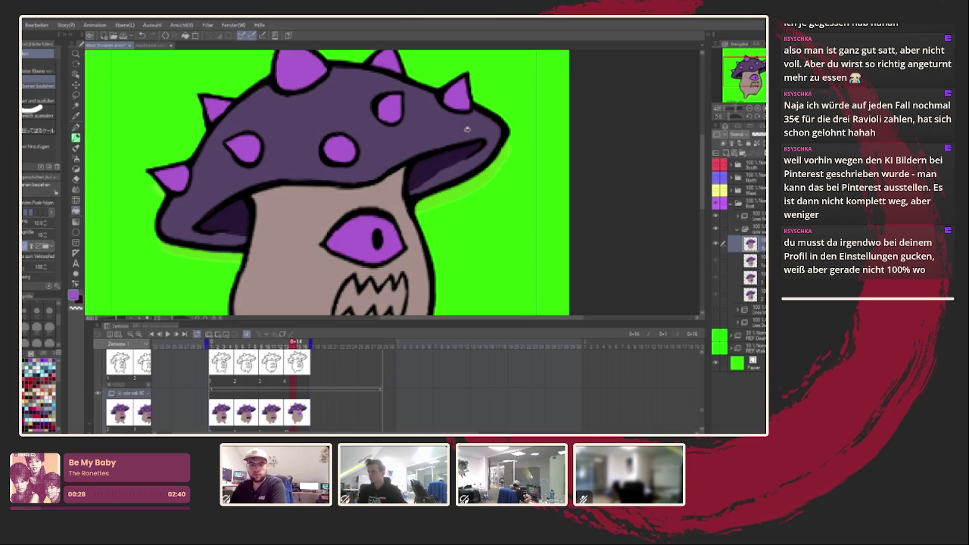
{"action": "scroll", "coordinate": [467, 130], "scroll_direction": "down", "scroll_amount": 4}
{"action": "scroll", "coordinate": [393, 159], "scroll_direction": "up", "scroll_amount": 2}
{"action": "scroll", "coordinate": [341, 189], "scroll_direction": "up", "scroll_amount": 2}
- Fill the mouth interior with dark purple
{"action": "key", "text": "x"}
{"action": "left_click", "coordinate": [413, 241]}
{"action": "scroll", "coordinate": [408, 242], "scroll_direction": "down", "scroll_amount": 2}
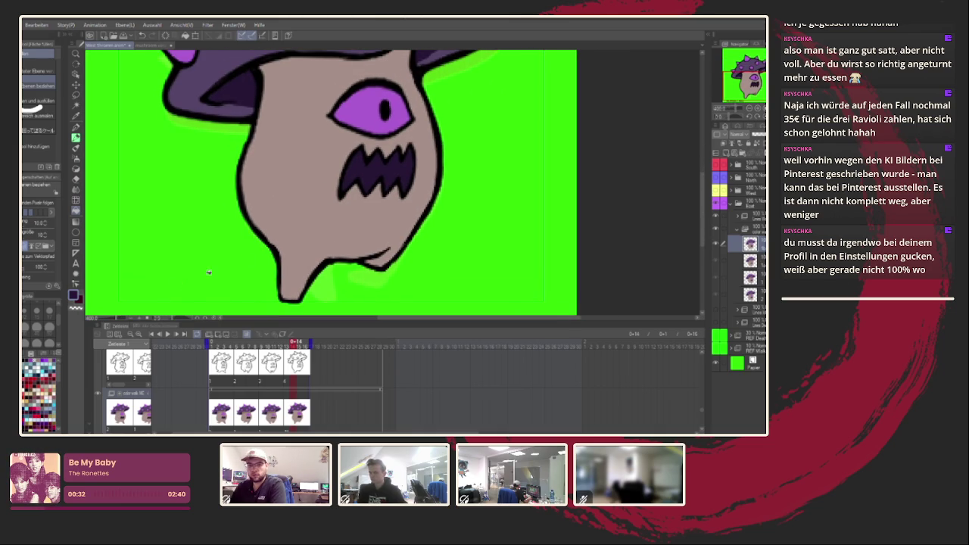
- Redraw the lower-body and chin outlines and stroke light brown beneath the cap
{"action": "left_click", "coordinate": [49, 311]}
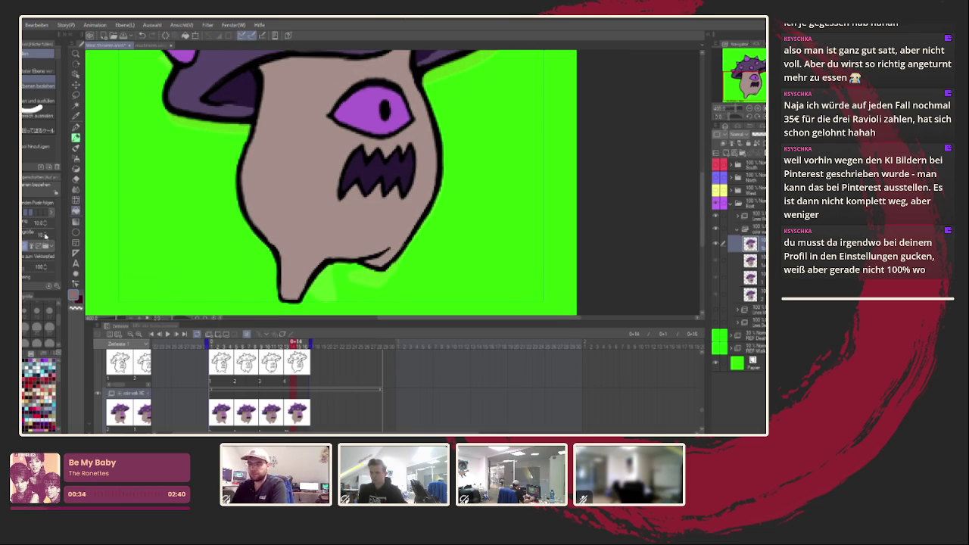
{"action": "key", "text": "p"}
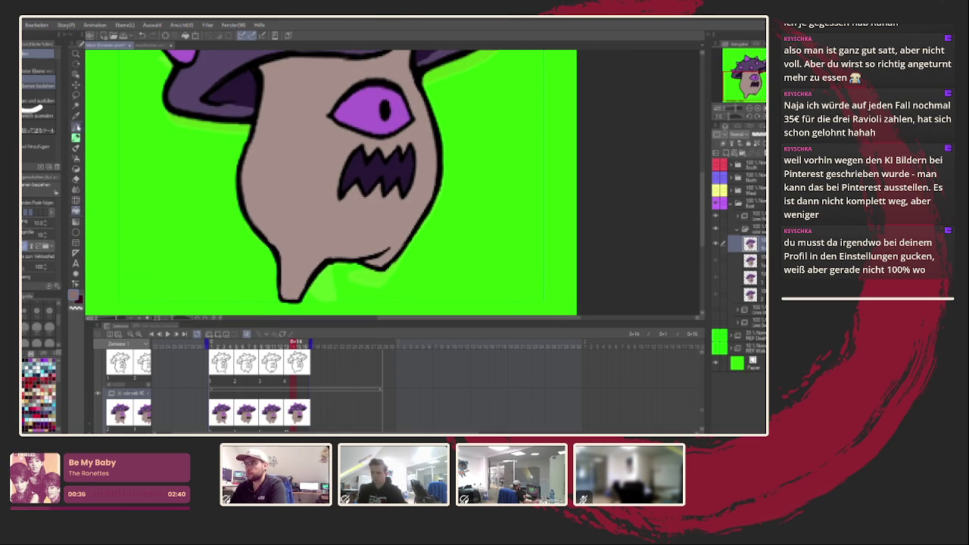
{"action": "left_click_drag", "start_coordinate": [363, 267], "coordinate": [389, 256]}
{"action": "left_click_drag", "start_coordinate": [381, 256], "coordinate": [395, 247]}
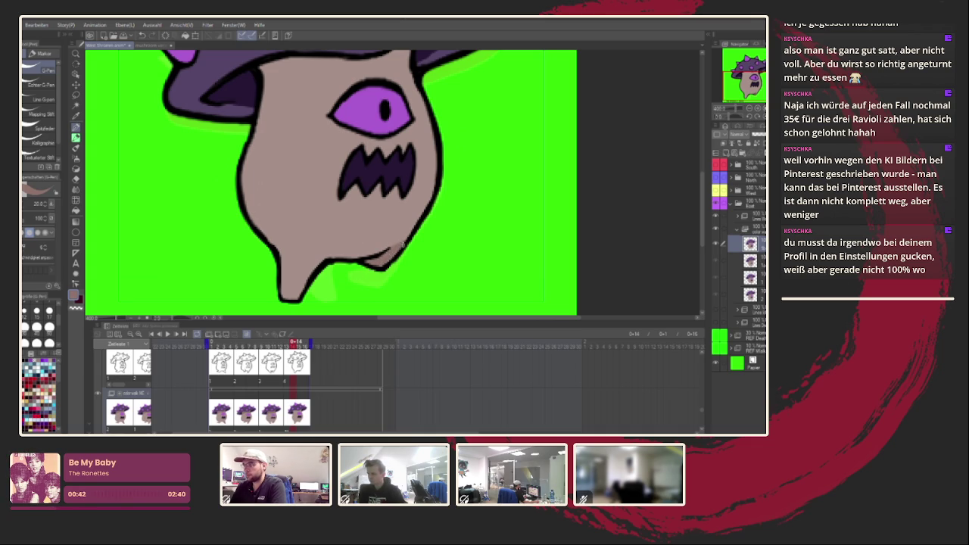
{"action": "scroll", "coordinate": [264, 162], "scroll_direction": "up", "scroll_amount": 2}
{"action": "mouse_move", "coordinate": [257, 176]}
{"action": "left_mouse_down"}
{"action": "mouse_move", "coordinate": [317, 151]}
{"action": "mouse_move", "coordinate": [415, 136]}
{"action": "mouse_move", "coordinate": [407, 106]}
{"action": "mouse_move", "coordinate": [363, 125]}
{"action": "mouse_move", "coordinate": [274, 128]}
{"action": "mouse_move", "coordinate": [265, 165]}
{"action": "mouse_move", "coordinate": [401, 125]}
{"action": "mouse_move", "coordinate": [270, 140]}
{"action": "left_mouse_up"}
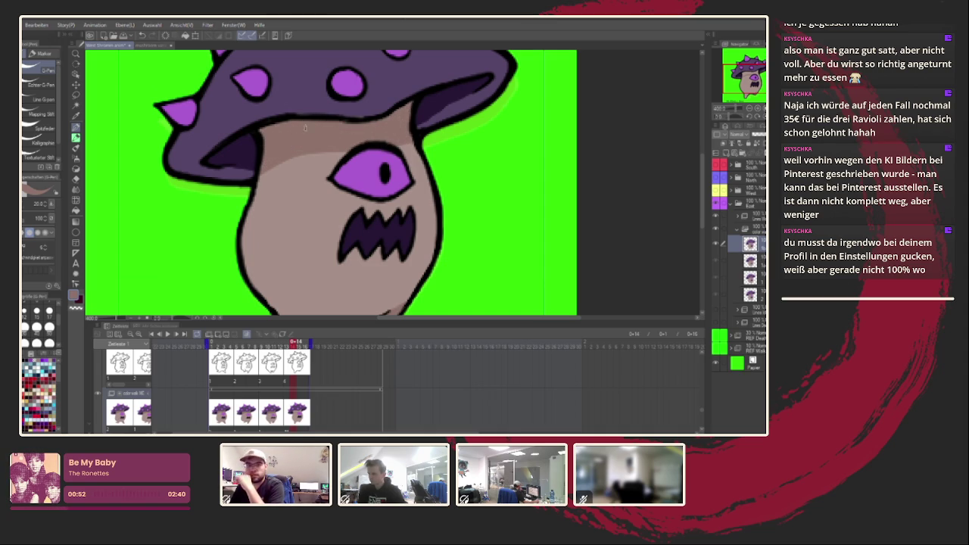
{"action": "left_click", "coordinate": [318, 106], "text": "alt"}
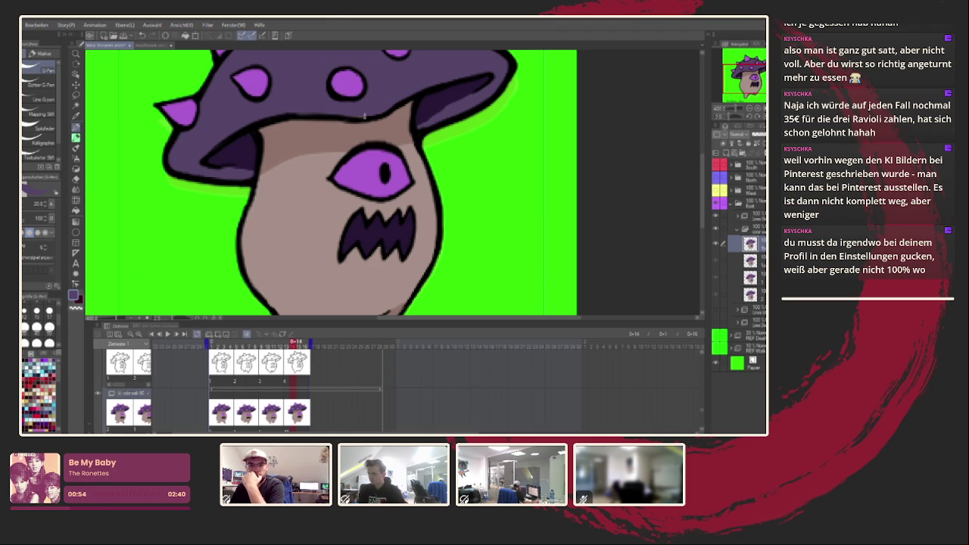